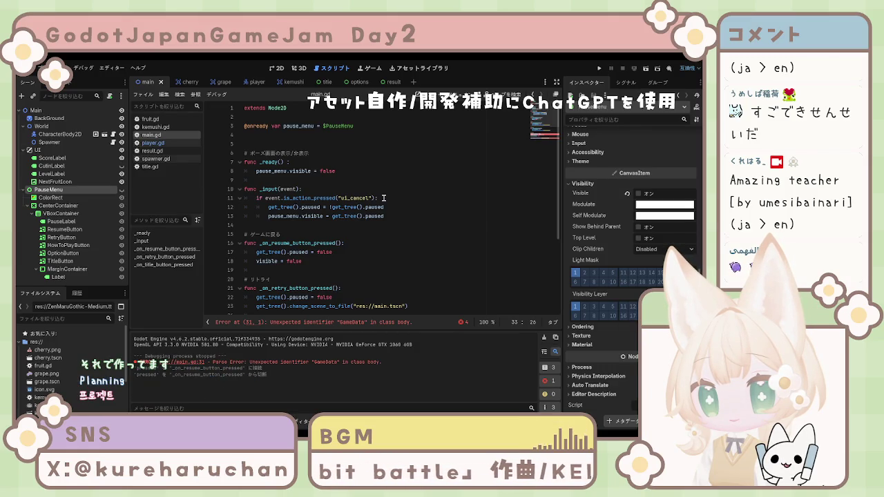
# Browse main.gd from the blank line 14 down to line 26
pyautogui.click(397, 225)
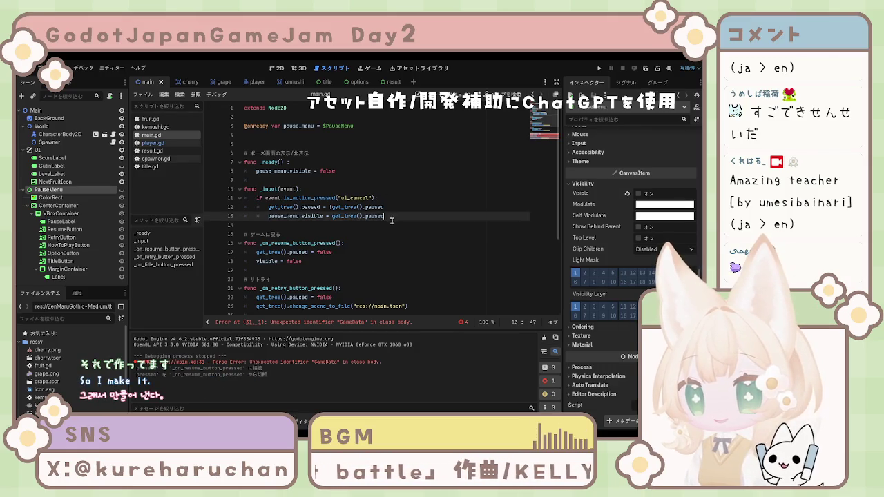
pyautogui.scroll(-3, 397, 225)
pyautogui.scroll(-2, 397, 225)
pyautogui.click(398, 225)
pyautogui.scroll(5, 398, 225)
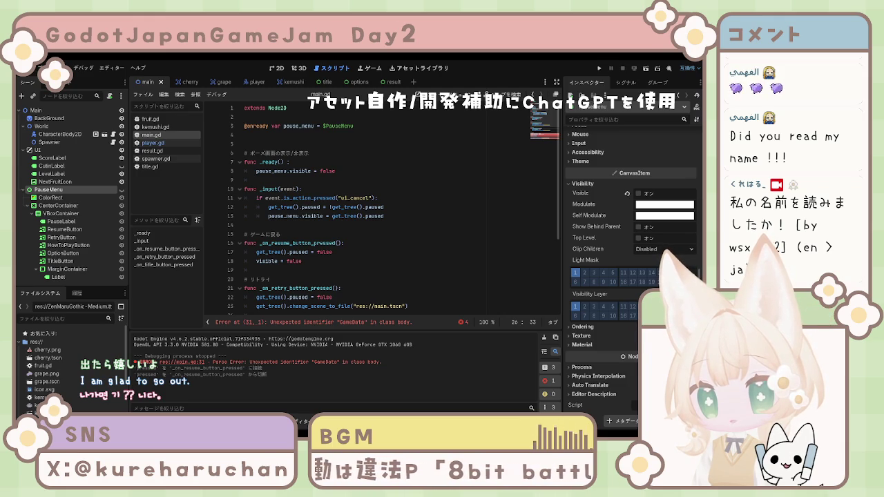
# Move to the retry function header, then select the Main root node in the Scene dock
pyautogui.click(376, 270)
pyautogui.scroll(-4, 378, 261)
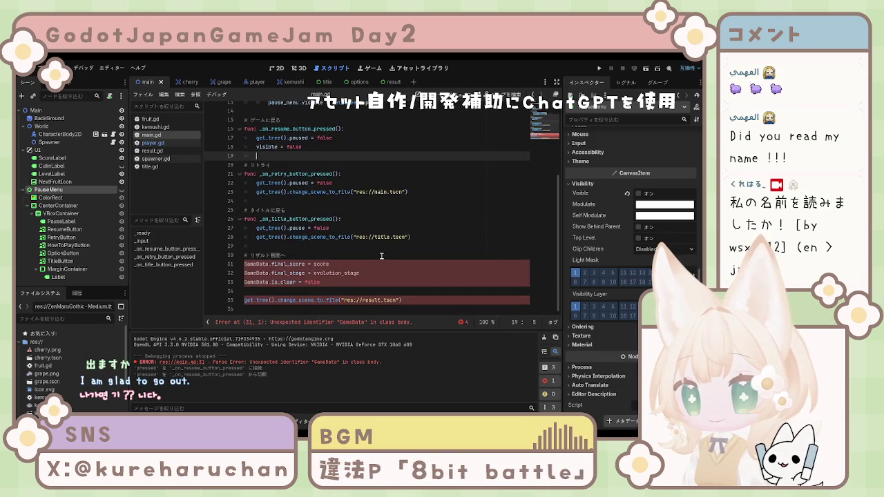
pyautogui.scroll(4, 380, 261)
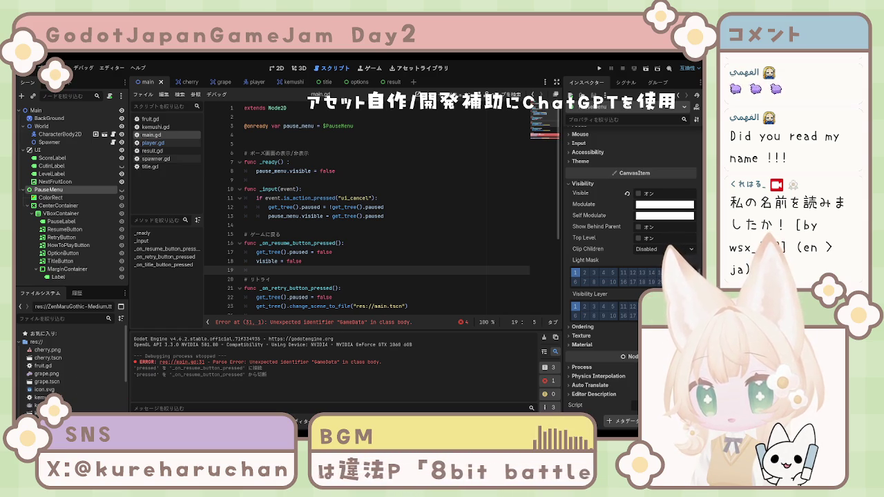
pyautogui.press('Down')
pyautogui.scroll(-5, 349, 267)
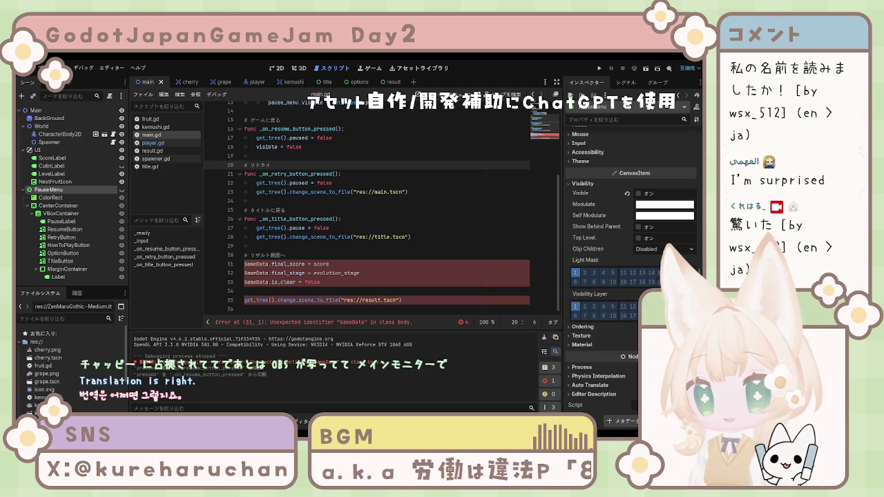
pyautogui.click(415, 170)
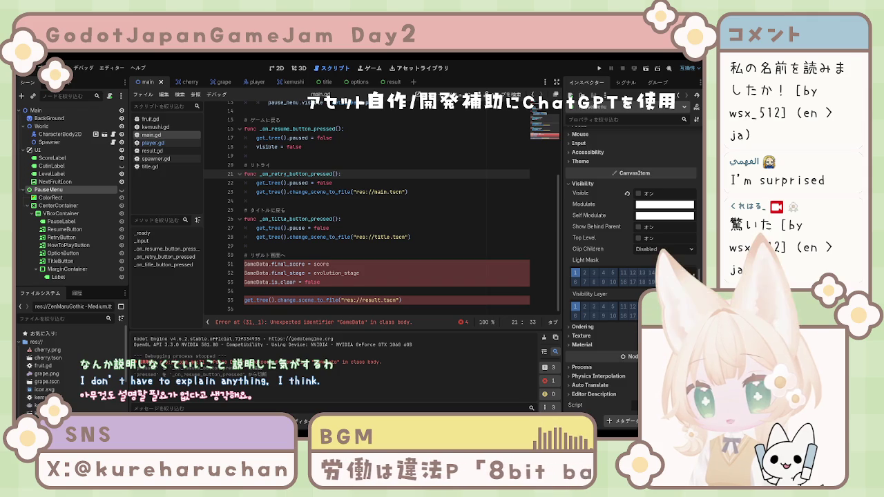
pyautogui.click(41, 111)
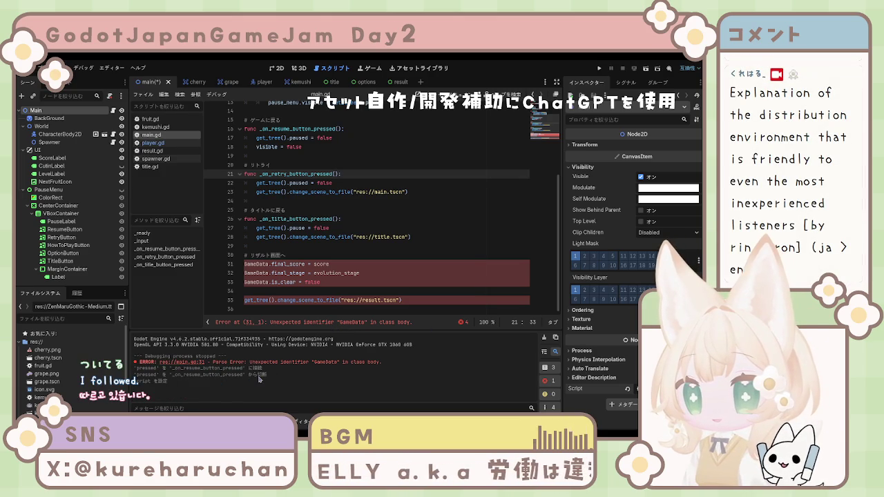
# Undo the script assignment on Main and review the GameData error and resume handler
pyautogui.hotkey('ctrl', 'z')
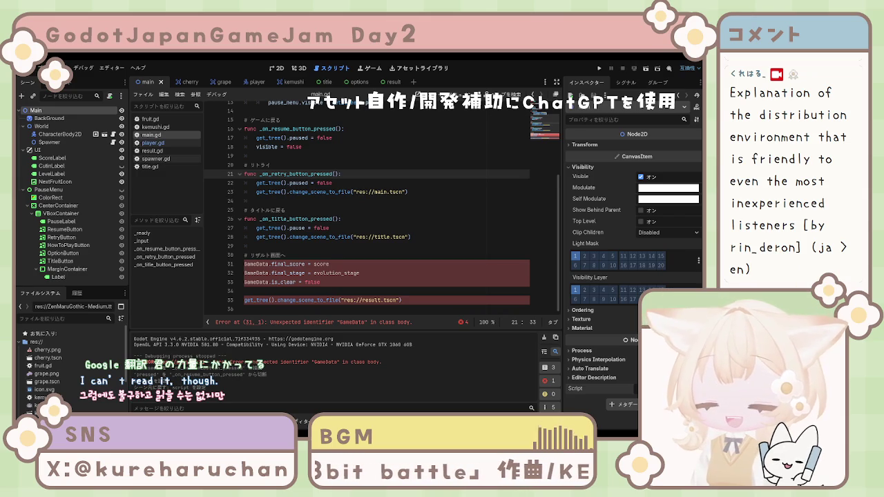
pyautogui.click(332, 264)
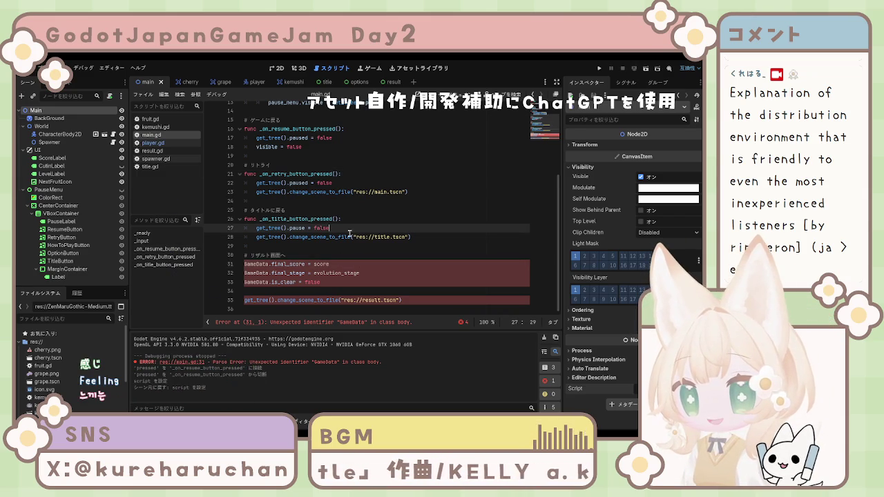
pyautogui.click(151, 250)
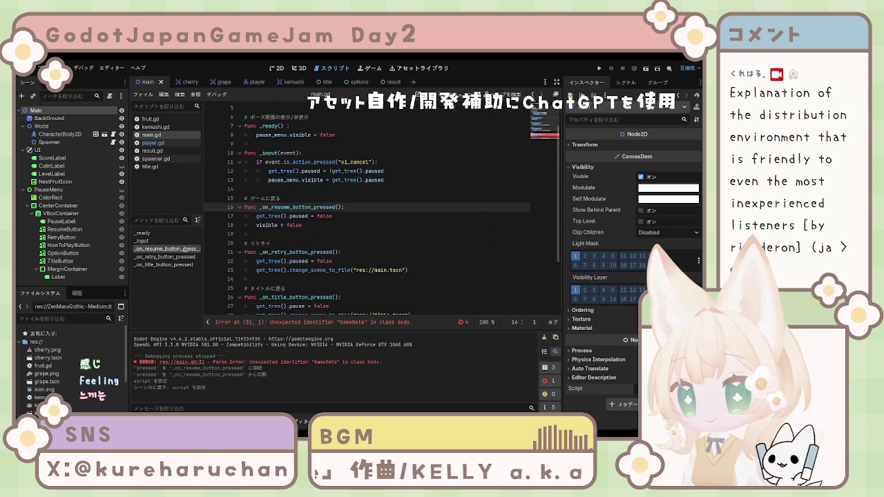
pyautogui.scroll(2, 294, 235)
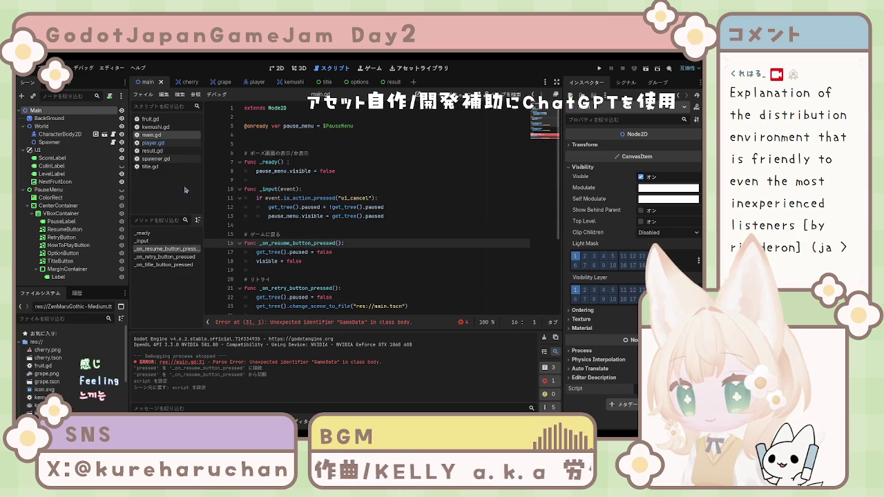
# Check lines 12 and 9 of main.gd, then show the Main node's signal list
pyautogui.click(392, 208)
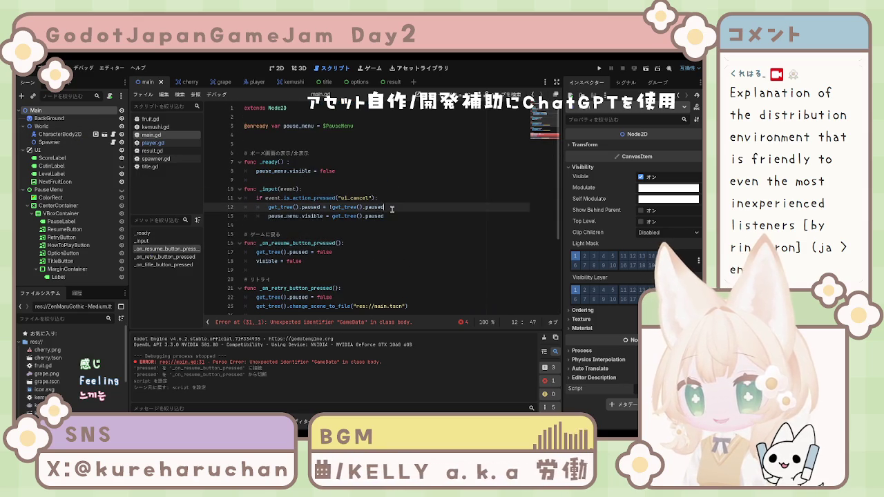
pyautogui.click(293, 179)
pyautogui.click(626, 83)
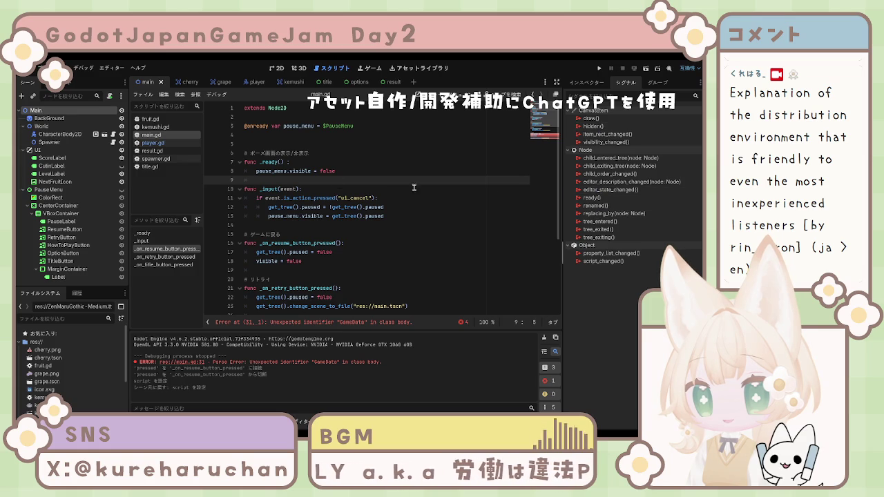
pyautogui.click(62, 230)
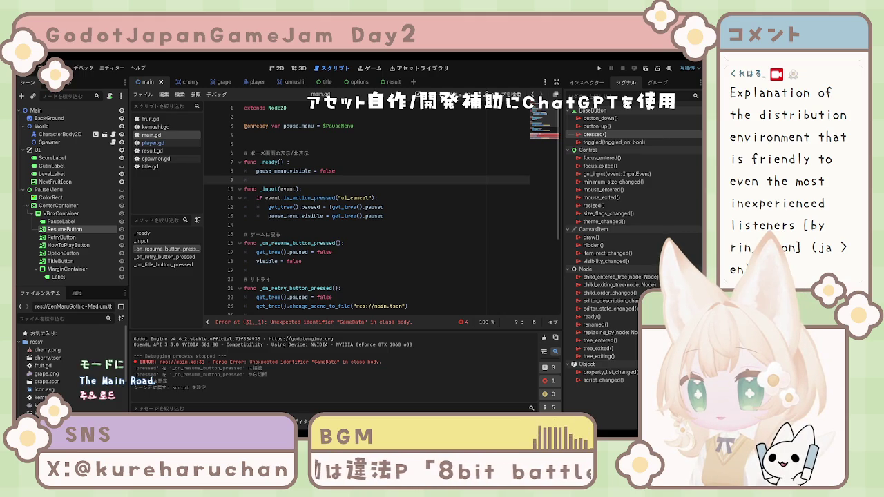
pyautogui.click(69, 109)
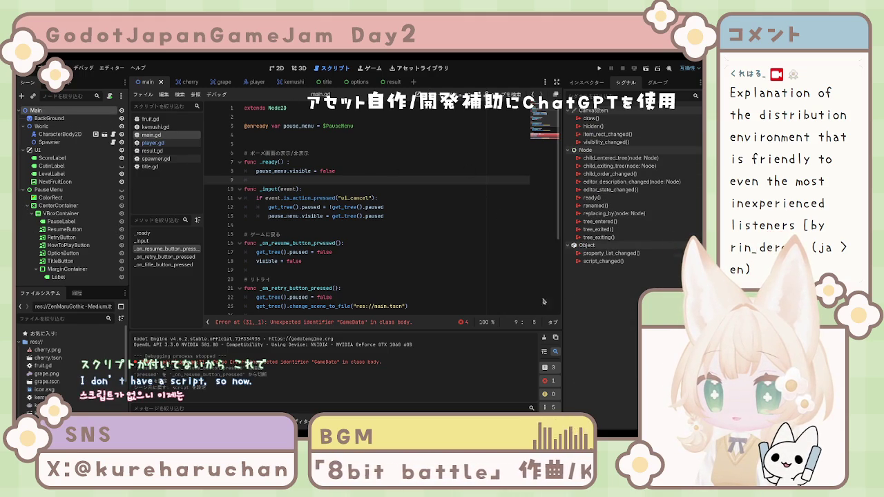
# Drag main.gd onto Main's Script property, save, then list ResumeButton's signals
pyautogui.click(586, 82)
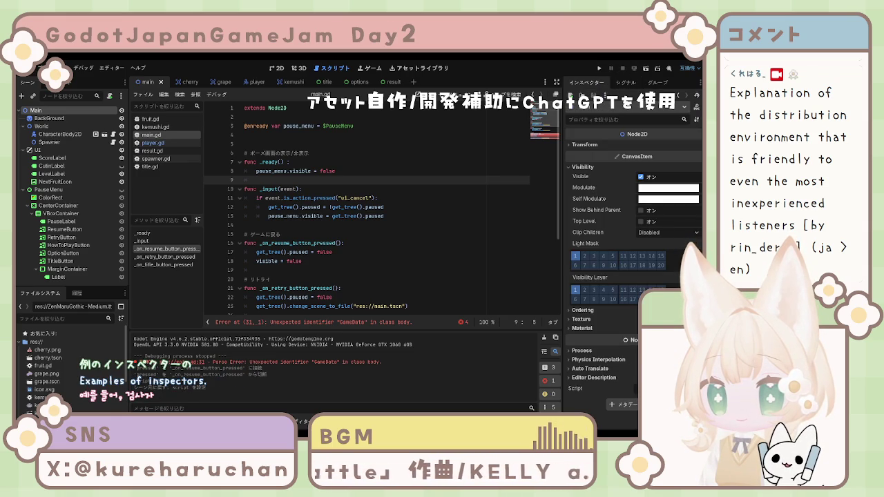
pyautogui.moveTo(152, 135); pyautogui.dragTo(608, 389)
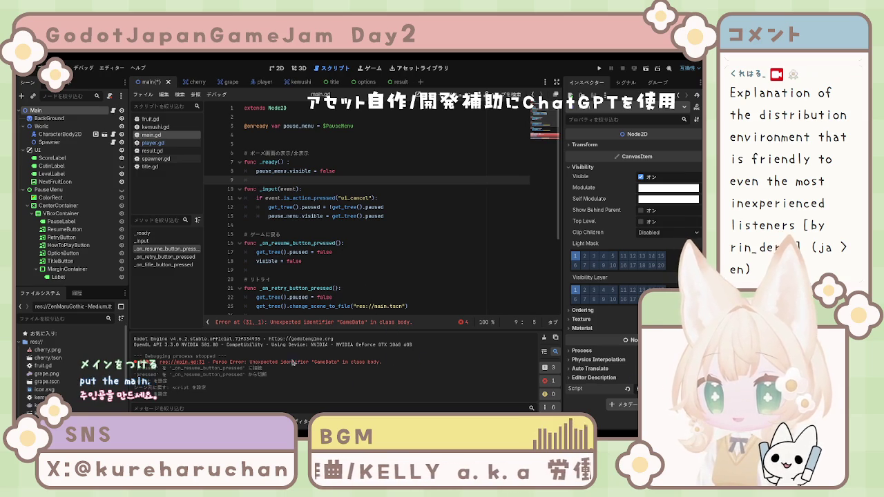
pyautogui.hotkey('ctrl', 's')
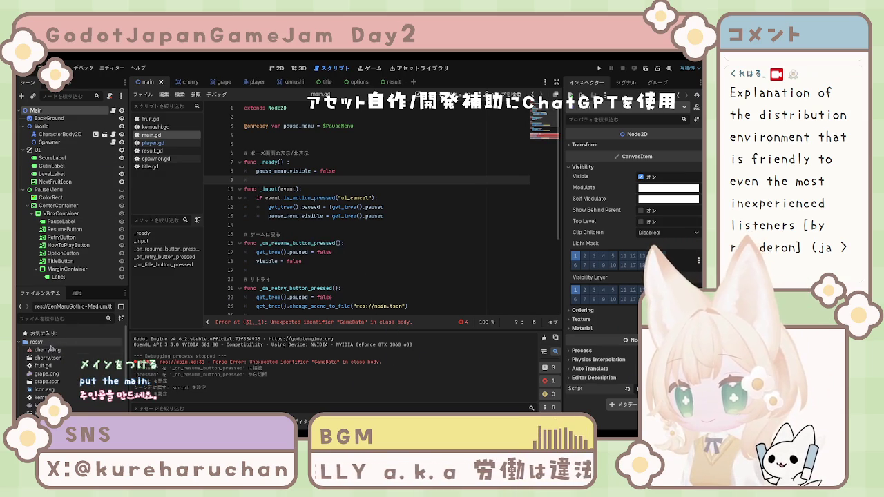
pyautogui.click(63, 229)
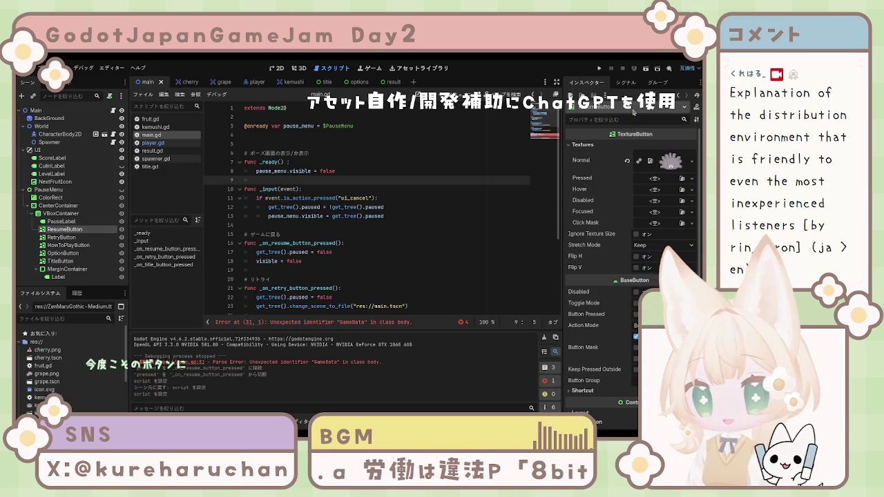
pyautogui.click(626, 82)
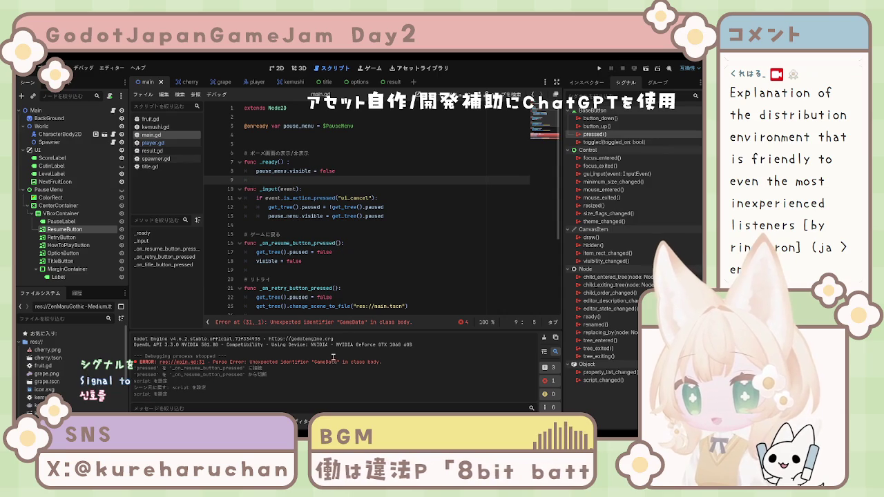
pyautogui.hotkey('ctrl', 'z')
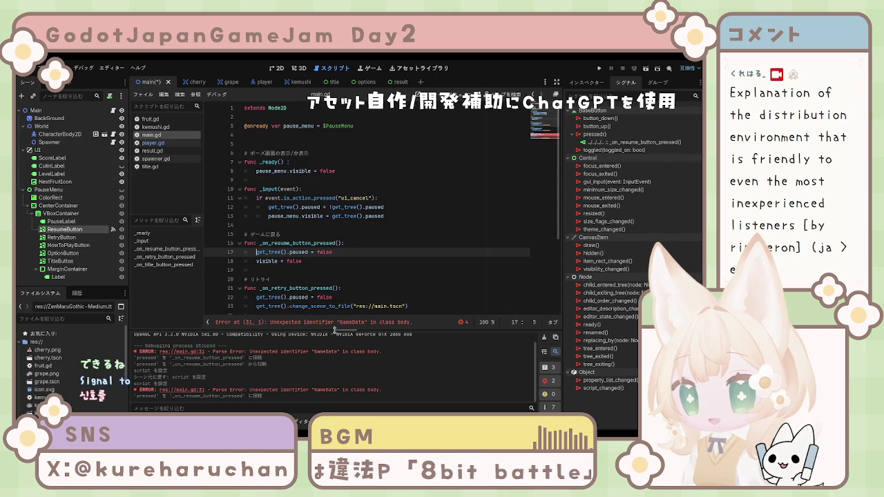
pyautogui.scroll(-3, 322, 270)
pyautogui.scroll(-2, 321, 270)
pyautogui.scroll(5, 323, 270)
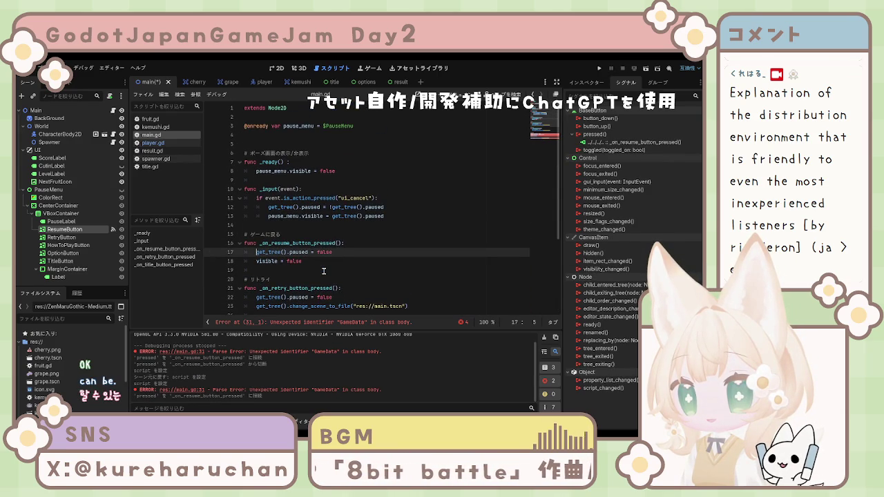
pyautogui.scroll(-4, 324, 270)
pyautogui.moveTo(245, 272); pyautogui.dragTo(386, 309)
pyautogui.scroll(-1, 301, 260)
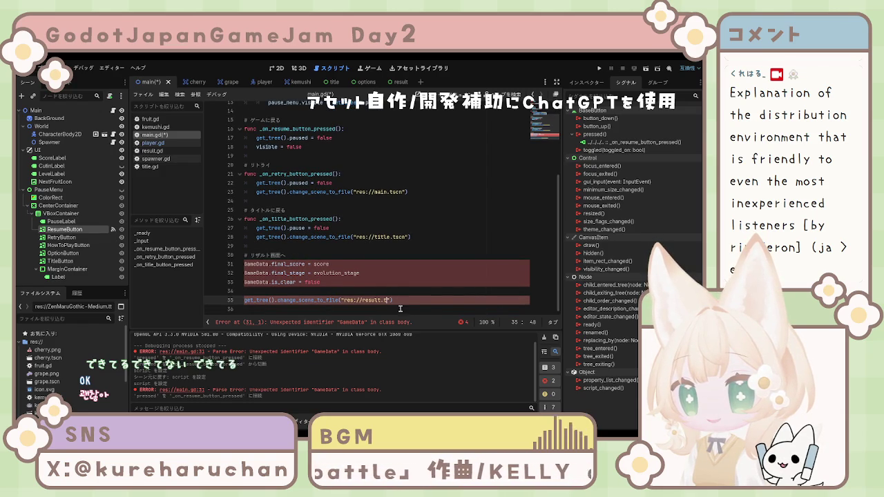
pyautogui.write('scn')
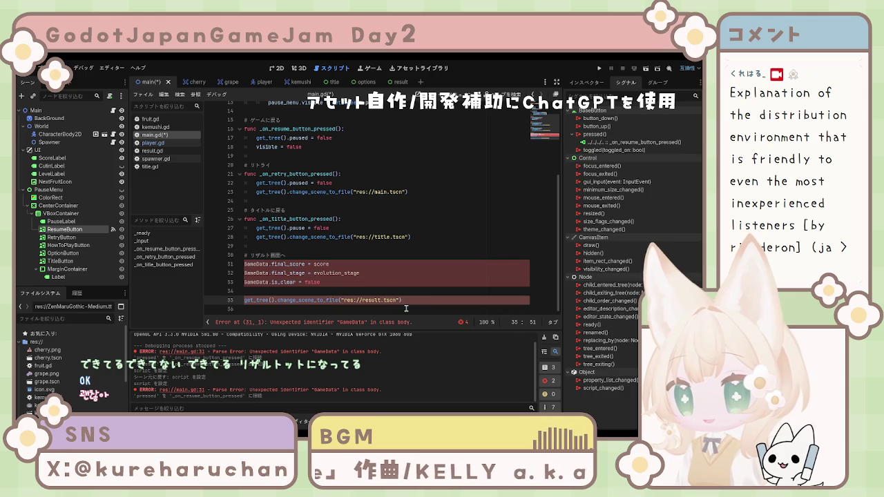
pyautogui.click(421, 286)
pyautogui.hotkey('ctrl', 's')
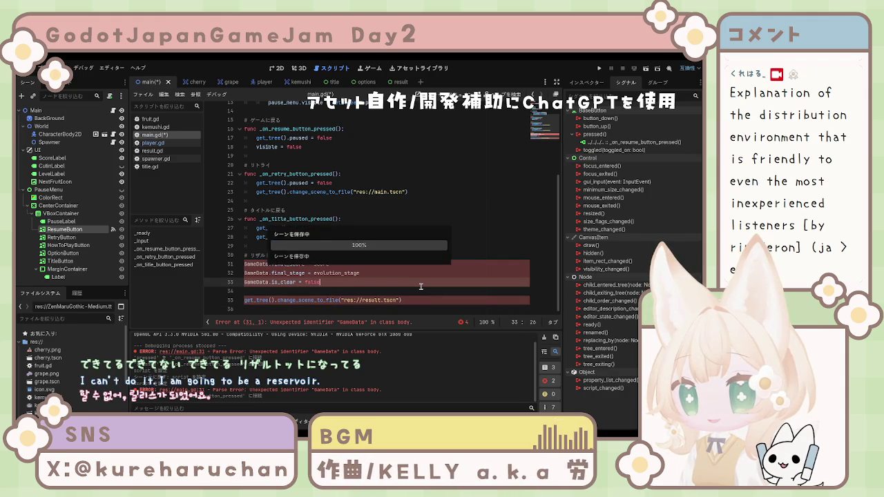
pyautogui.click(411, 255)
pyautogui.scroll(2, 411, 253)
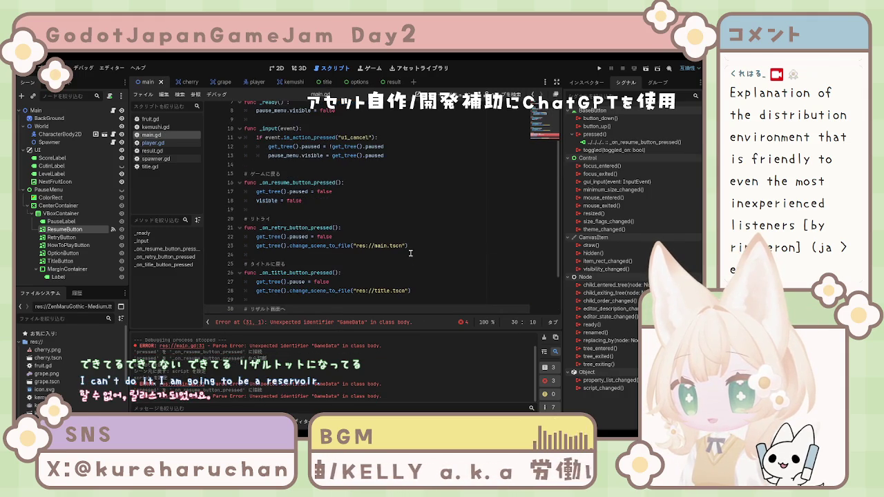
pyautogui.scroll(2, 409, 256)
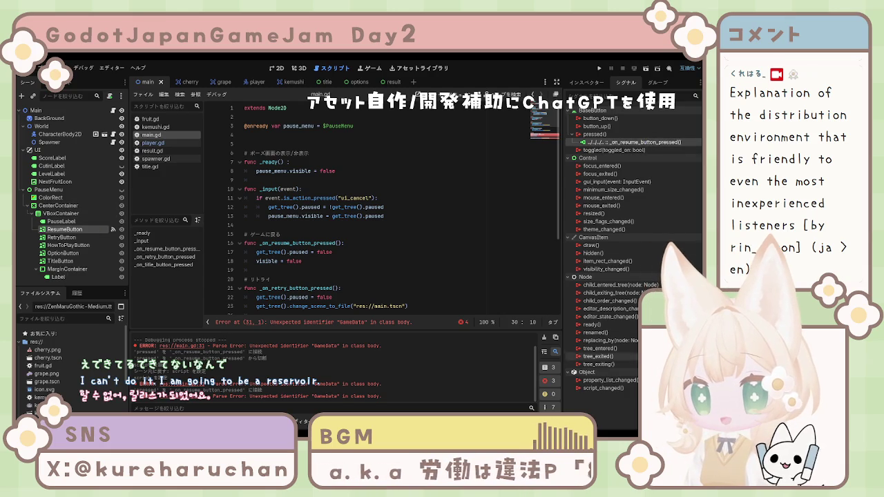
pyautogui.hotkey('ctrl', 'z')
# Reconnect ResumeButton's pressed signal to _on_resume_button_pressed and jump to the line 31 GameData error
pyautogui.click(595, 134)
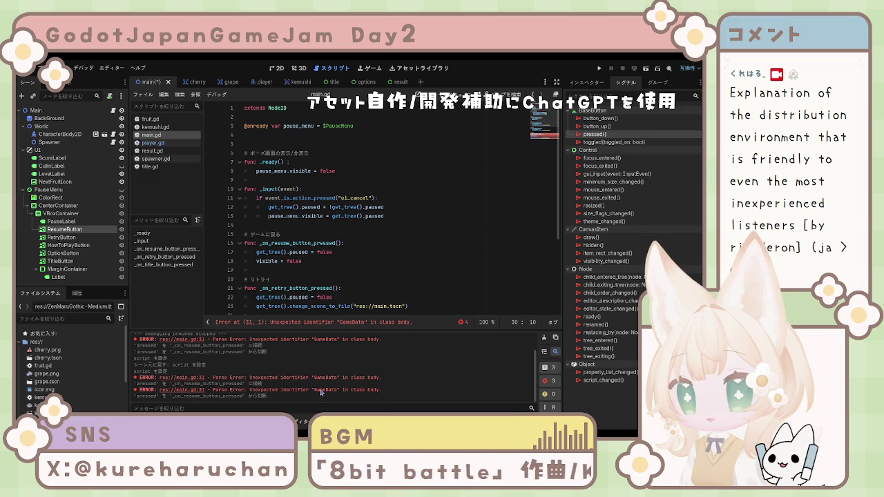
pyautogui.hotkey('ctrl', 'z')
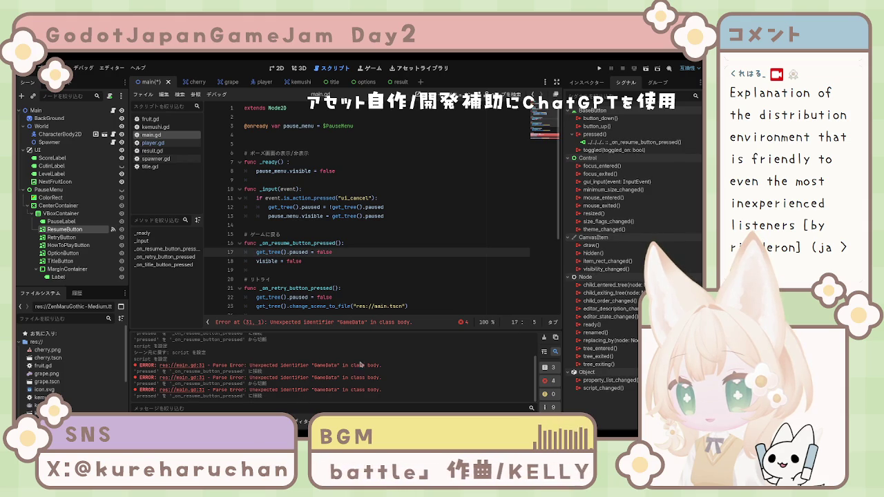
pyautogui.click(378, 324)
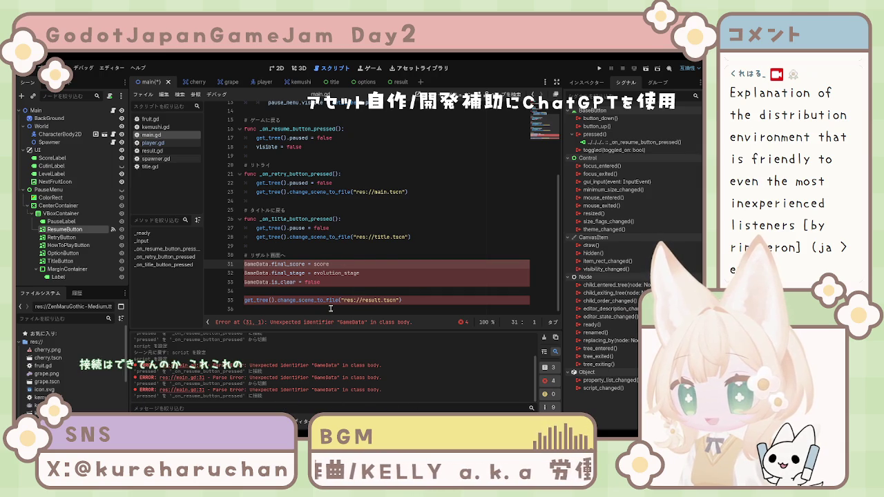
# Connect RetryButton's pressed signal to _on_retry_button_pressed
pyautogui.click(61, 237)
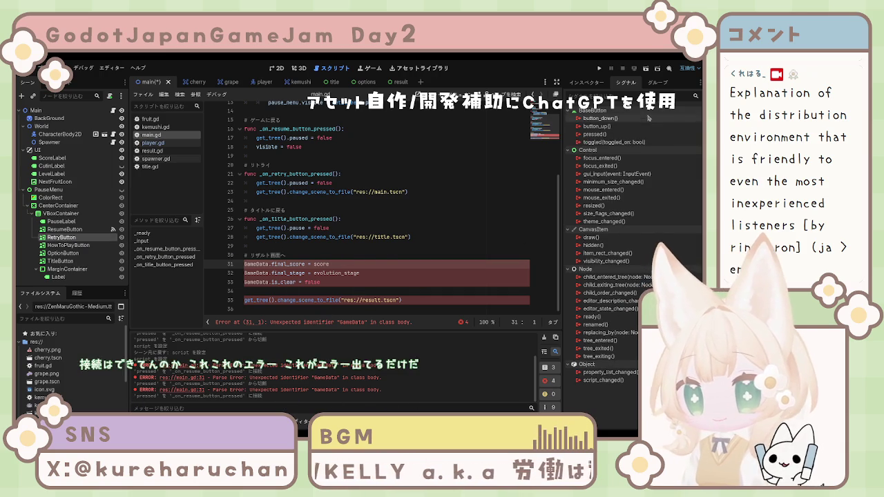
pyautogui.click(611, 134)
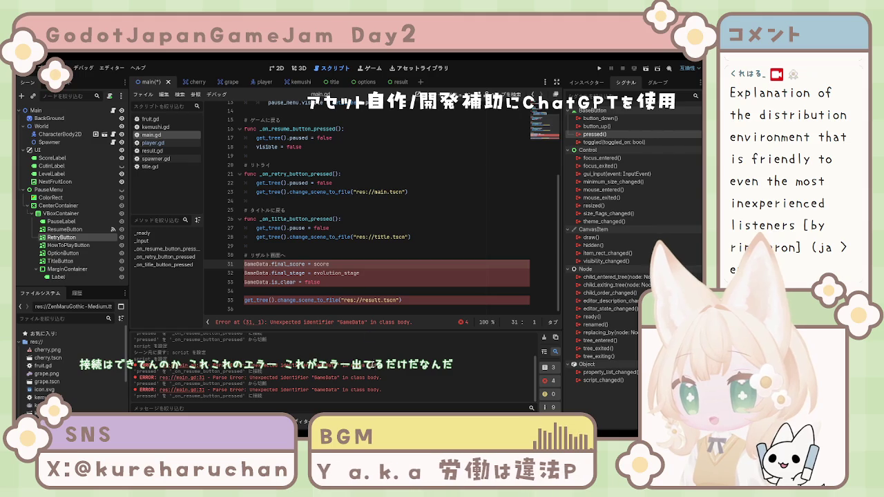
pyautogui.click(337, 398)
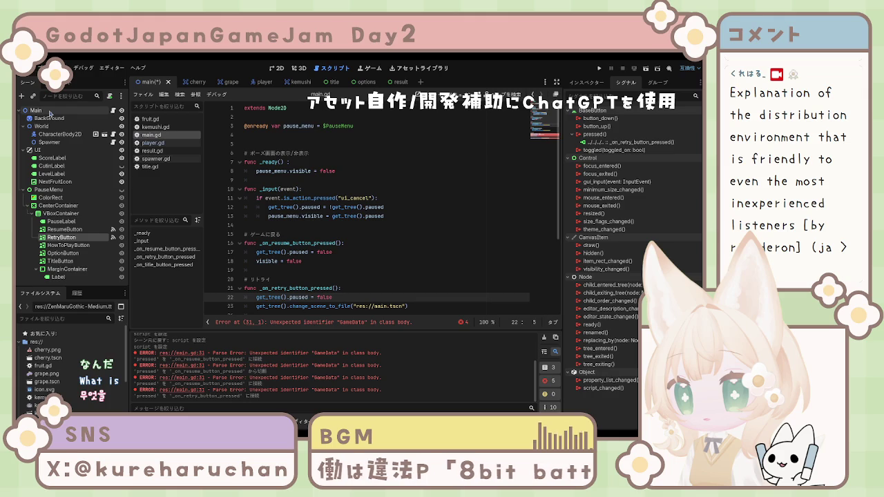
pyautogui.scroll(-5, 290, 160)
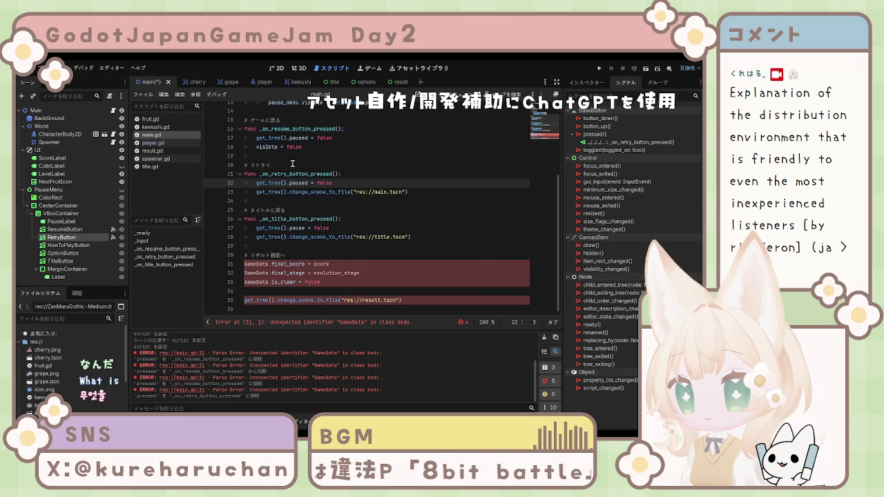
pyautogui.scroll(4, 296, 172)
pyautogui.scroll(1, 296, 171)
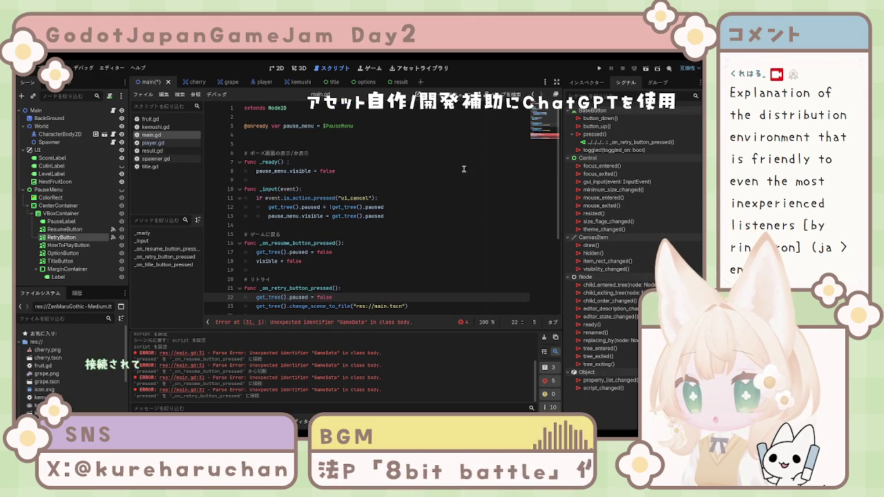
# Save the Main scene and switch to the Result scene tab
pyautogui.click(277, 188)
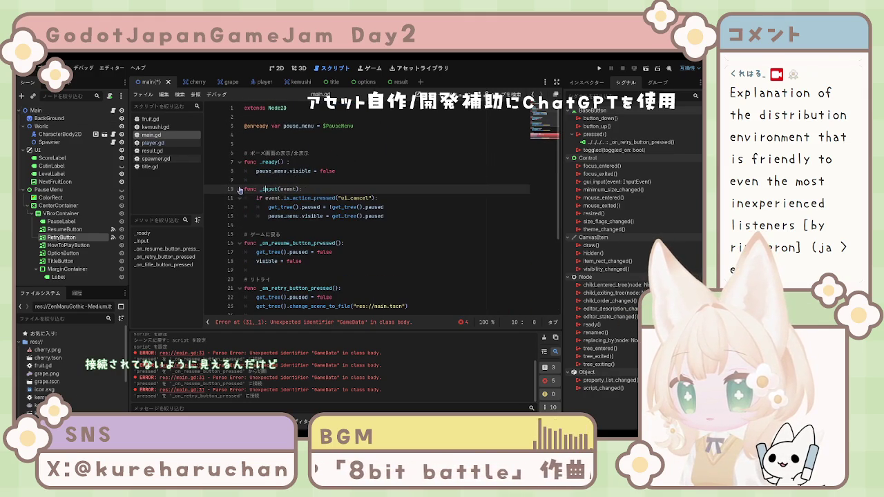
pyautogui.scroll(-3, 279, 216)
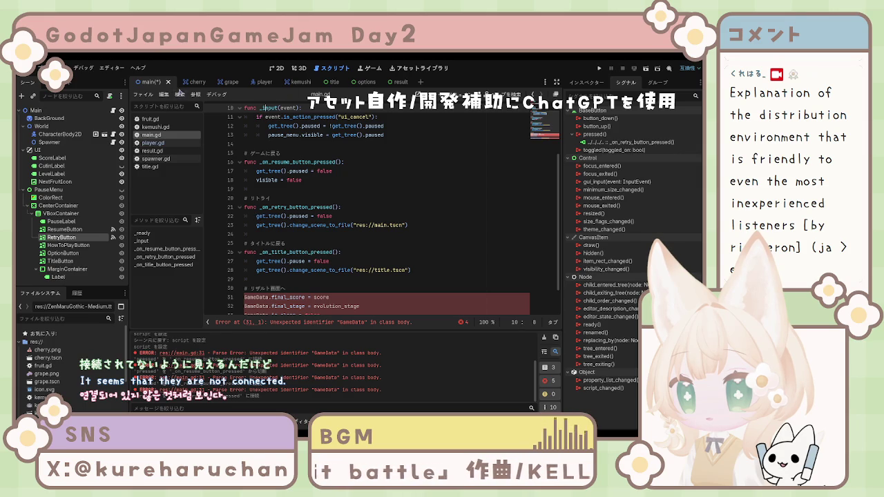
pyautogui.hotkey('ctrl', 's')
pyautogui.scroll(-1, 304, 200)
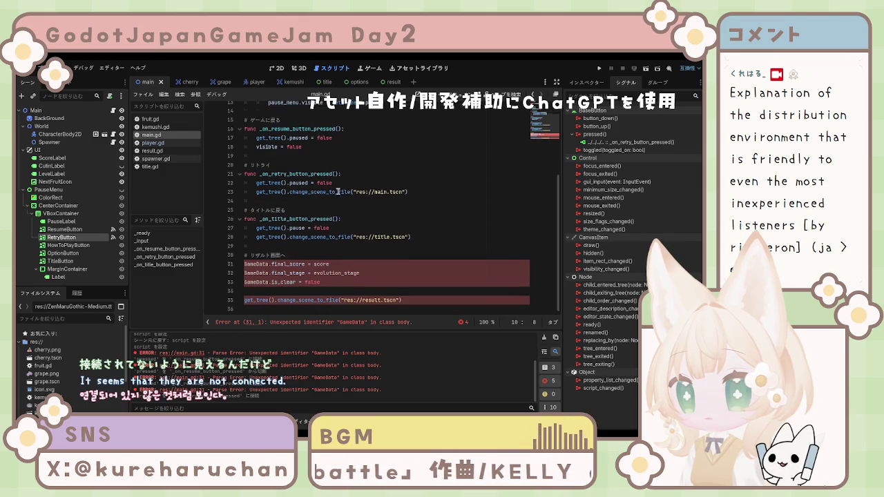
pyautogui.scroll(4, 304, 201)
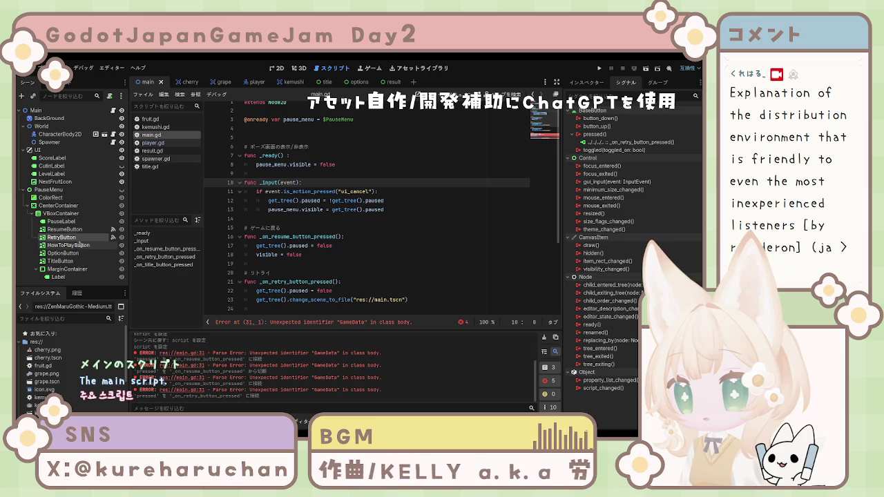
pyautogui.click(357, 81)
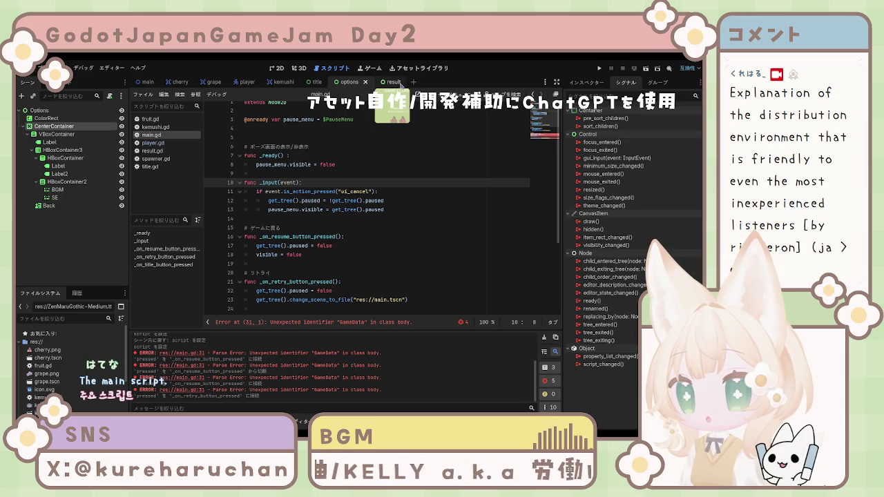
# Back in Main, browse the scripts, settle on title.gd and widen the script list
pyautogui.click(147, 82)
pyautogui.click(152, 151)
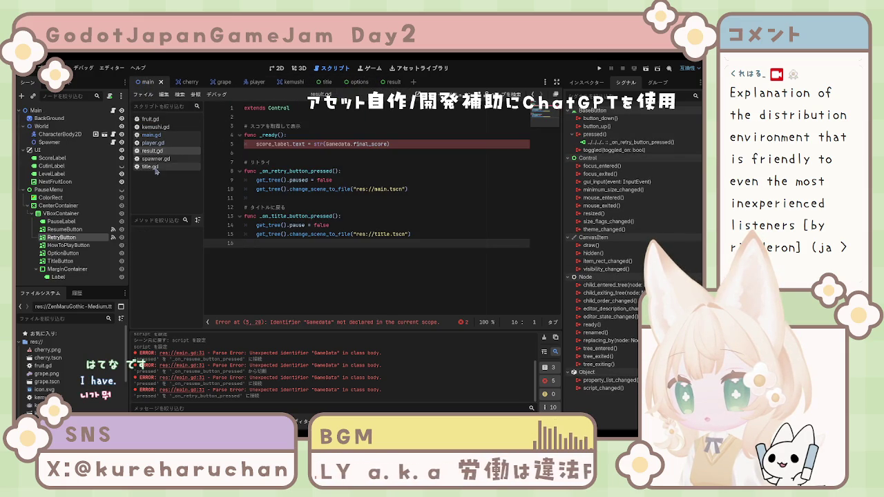
pyautogui.click(152, 168)
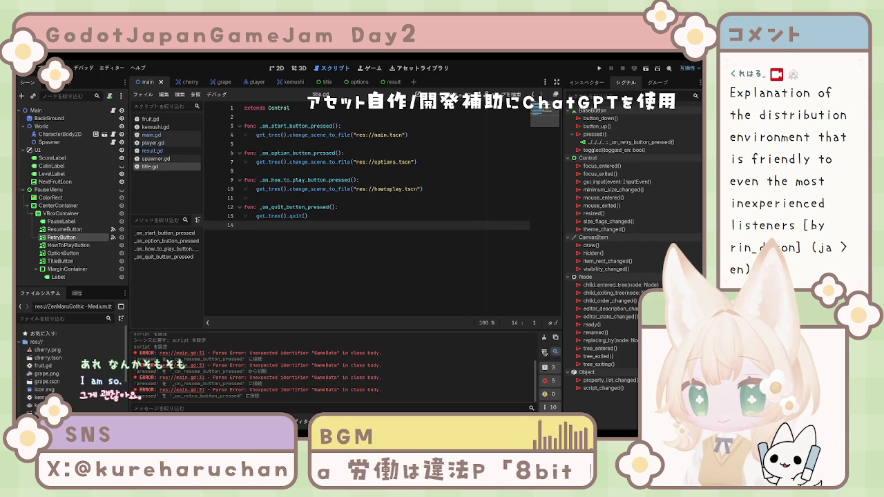
pyautogui.click(164, 259)
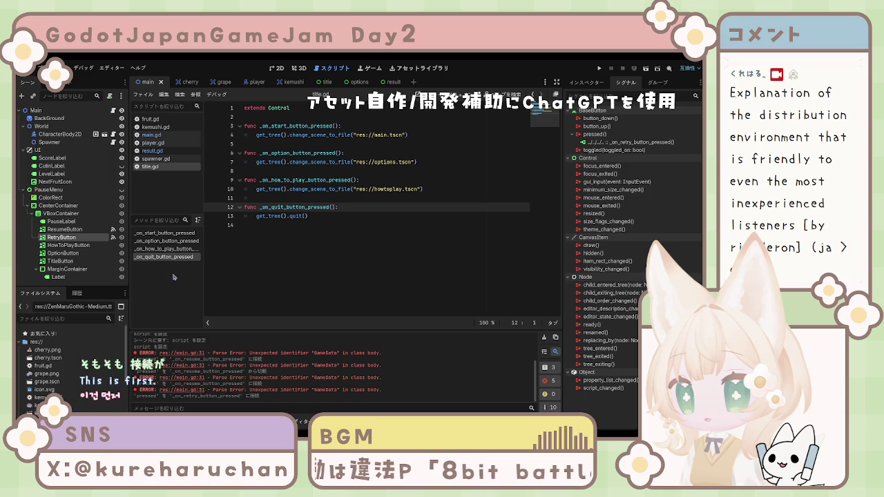
pyautogui.click(176, 143)
pyautogui.click(176, 159)
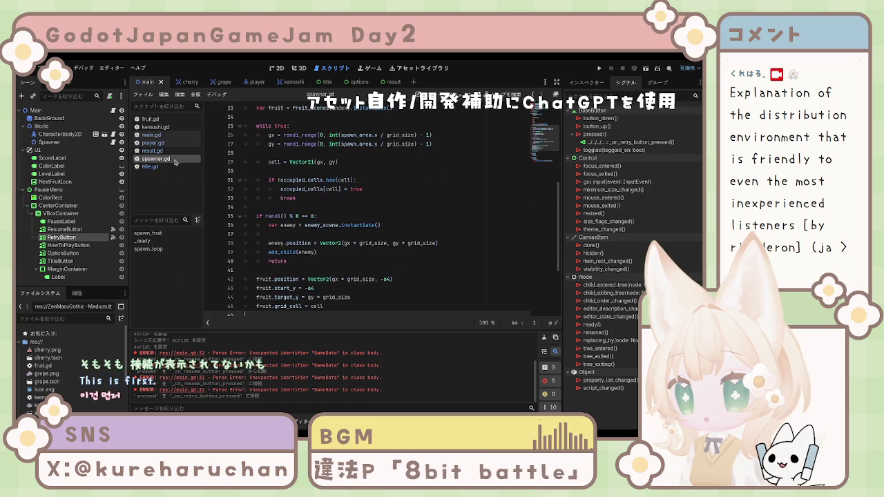
pyautogui.click(150, 167)
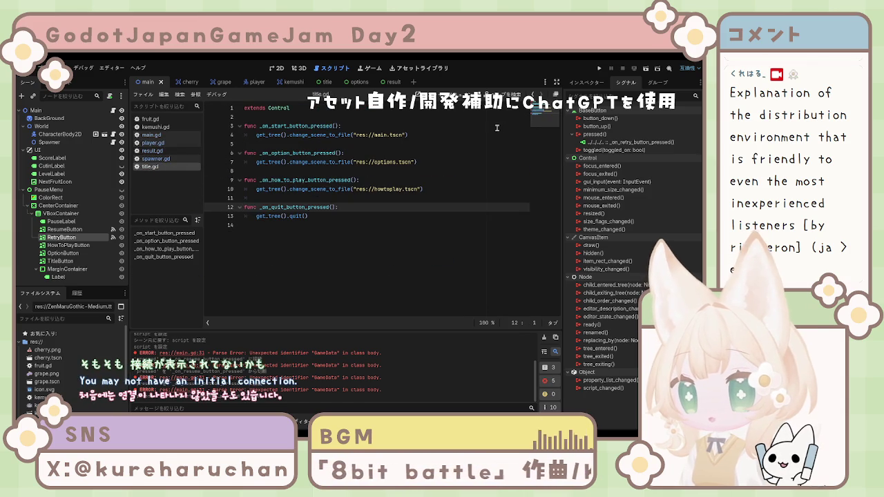
pyautogui.moveTo(205, 146); pyautogui.dragTo(223, 145)
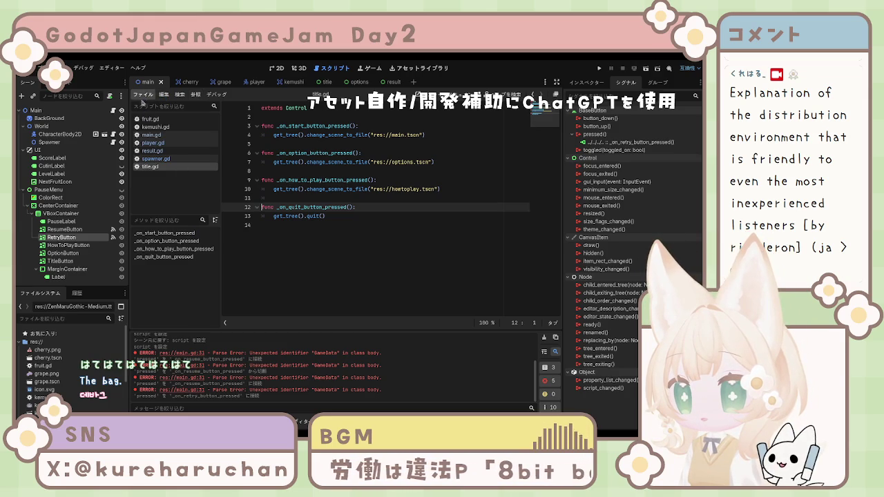
# Delete RetryButton's existing pressed connection and reconnect it to _on_retry_button_pressed
pyautogui.click(63, 229)
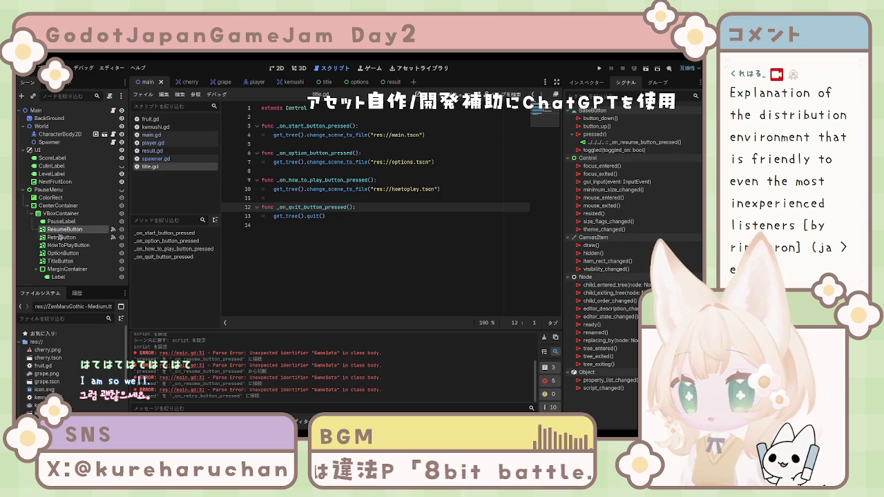
pyautogui.click(61, 237)
pyautogui.click(625, 142)
pyautogui.press('Delete')
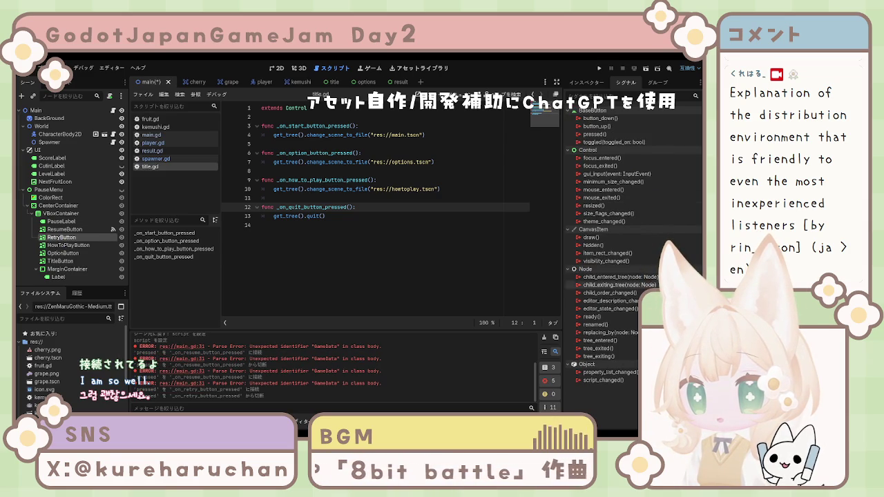
pyautogui.doubleClick(596, 134)
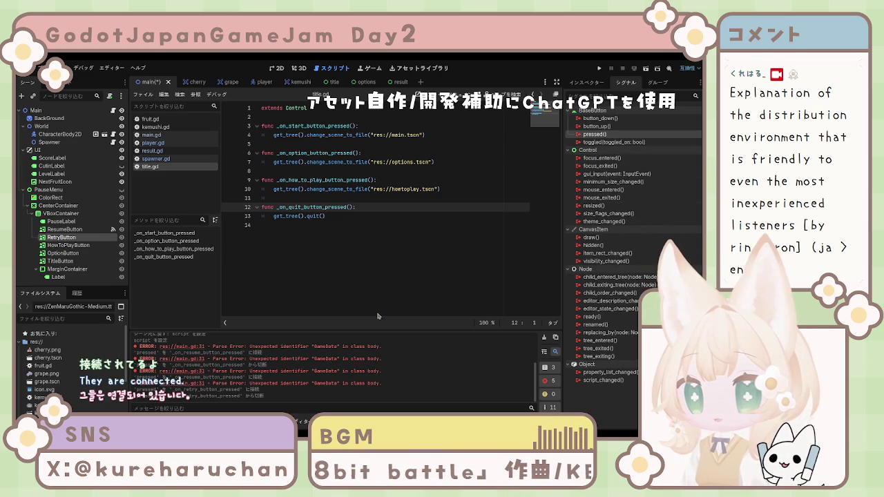
pyautogui.click(335, 392)
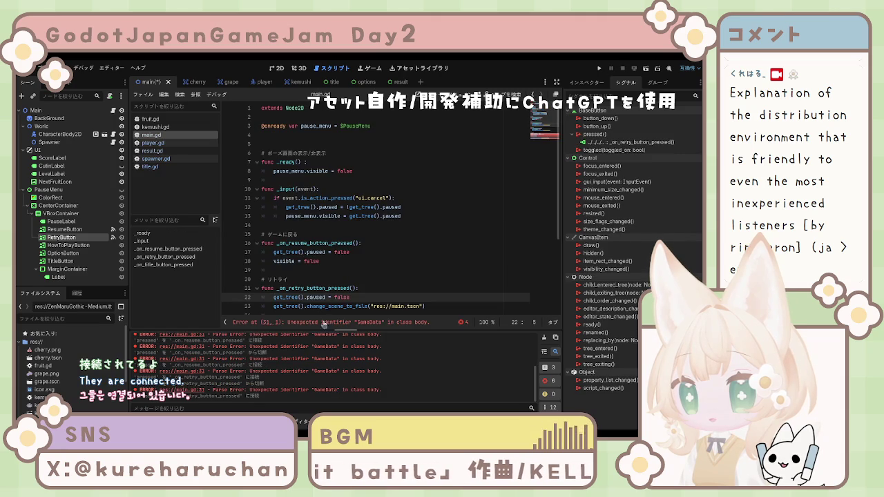
pyautogui.scroll(-4, 337, 285)
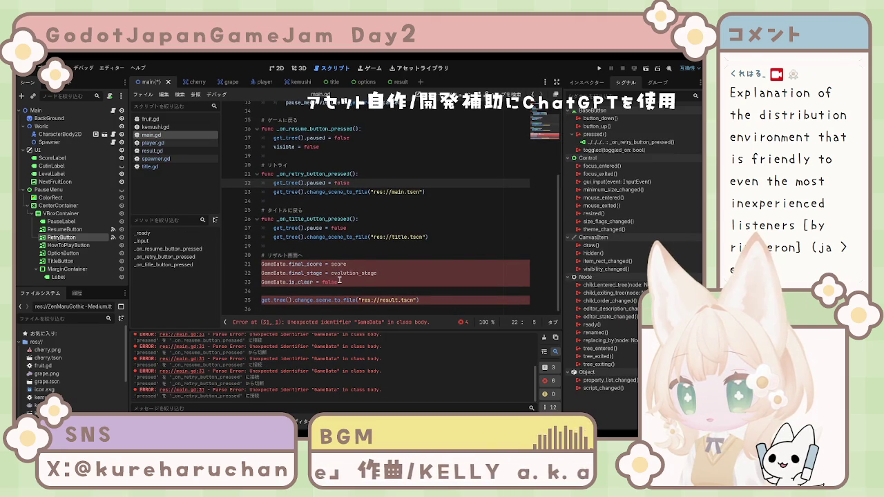
pyautogui.click(288, 325)
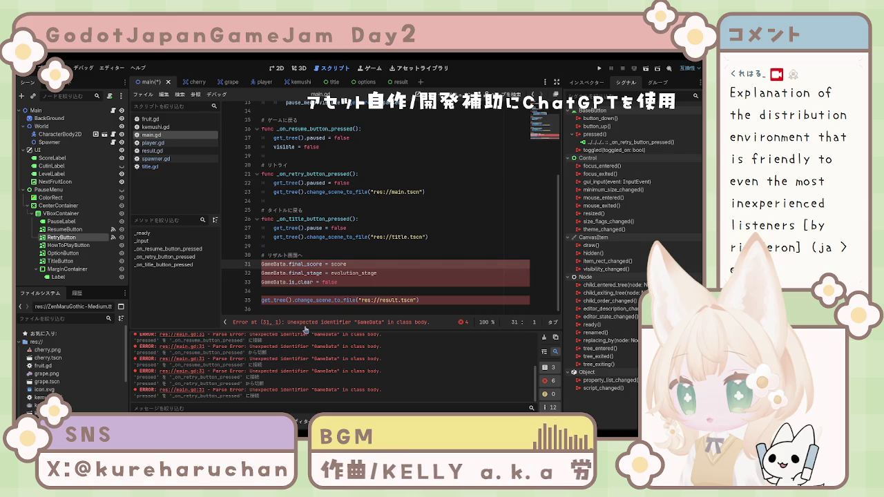
pyautogui.moveTo(261, 397); pyautogui.dragTo(128, 390)
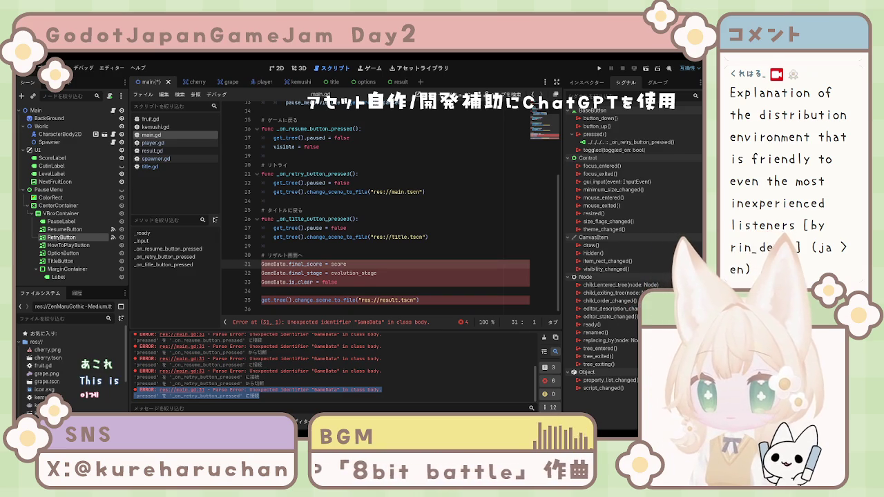
pyautogui.hotkey('ctrl', 'a')
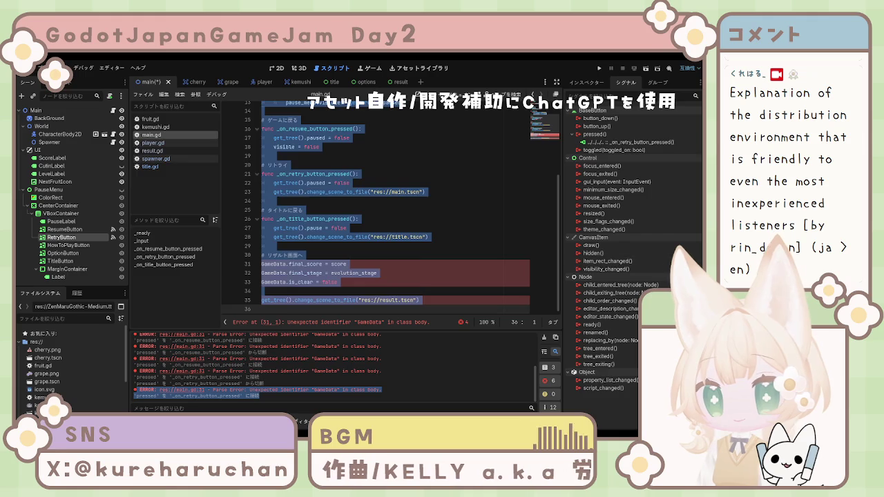
pyautogui.click(274, 245)
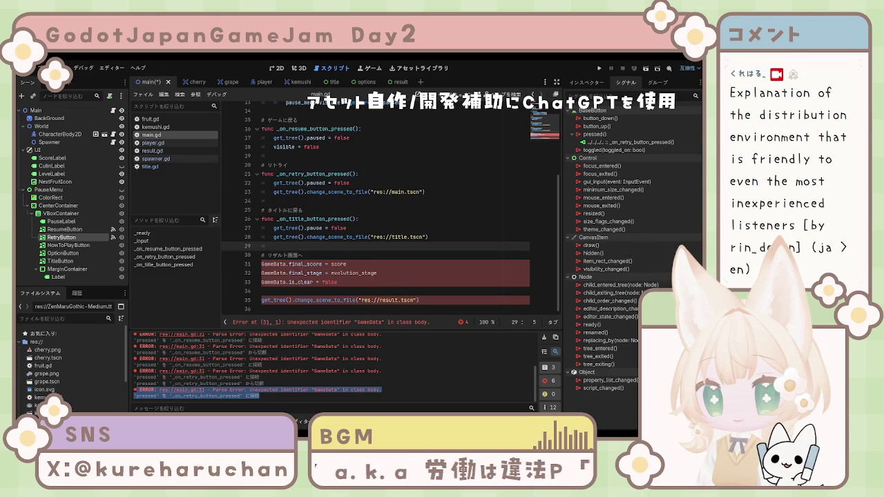
# Add func _go_to_result(): above the GameData lines and indent them and the scene change into it
pyautogui.press('Down')
pyautogui.press('Down')
pyautogui.press('Down')
pyautogui.click(326, 256)
pyautogui.press('Return')
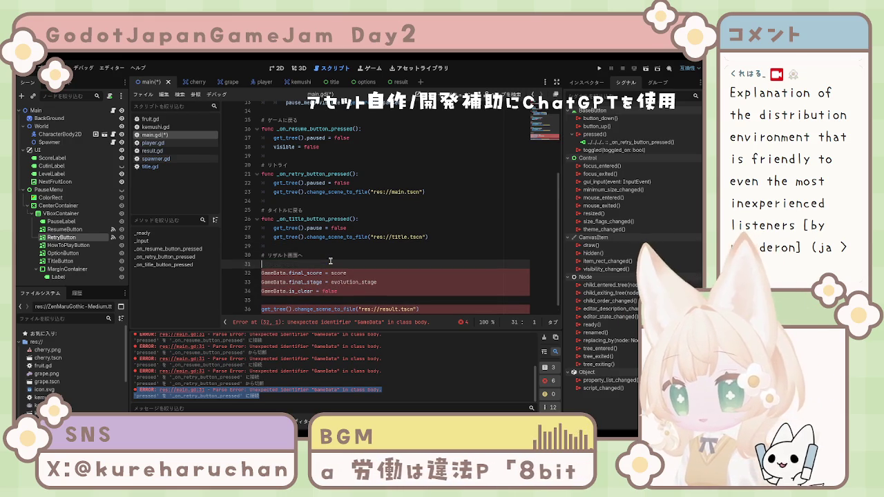
pyautogui.write('func ')
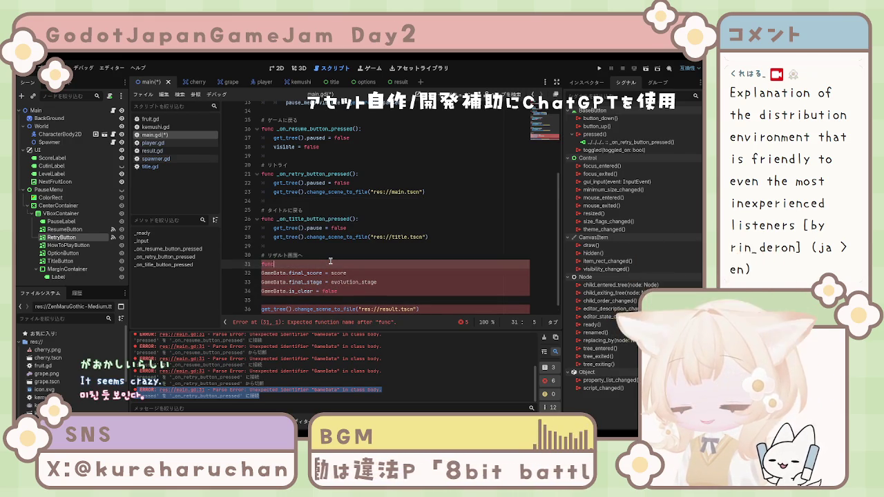
pyautogui.write('_')
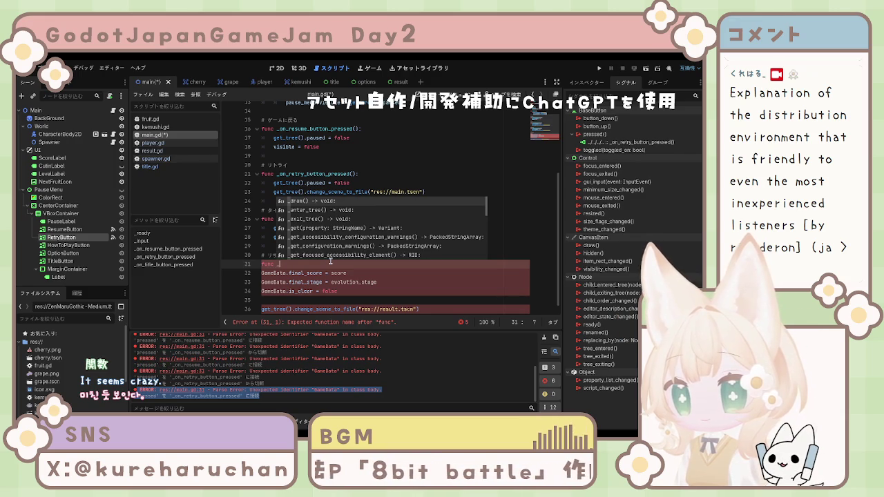
pyautogui.write('go')
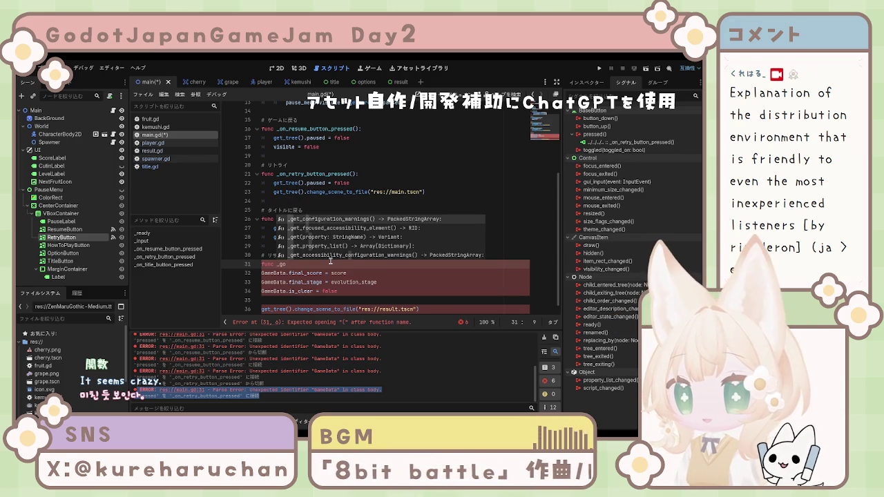
pyautogui.write('_')
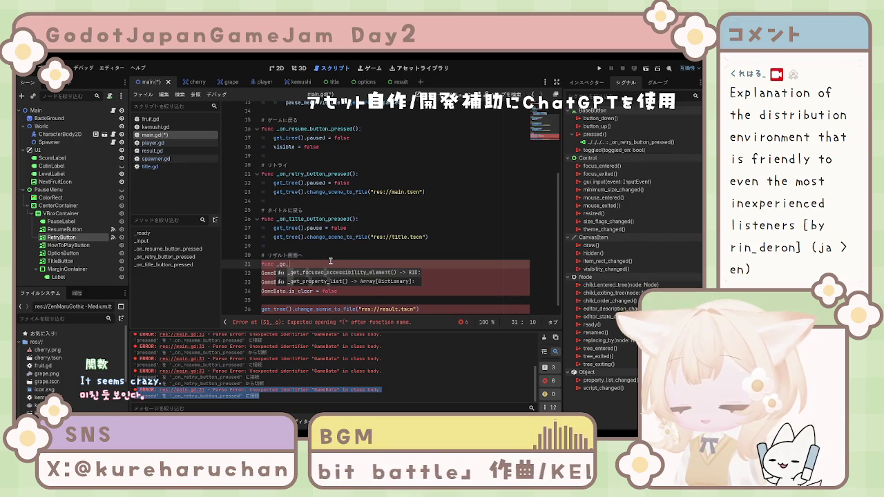
pyautogui.write('to')
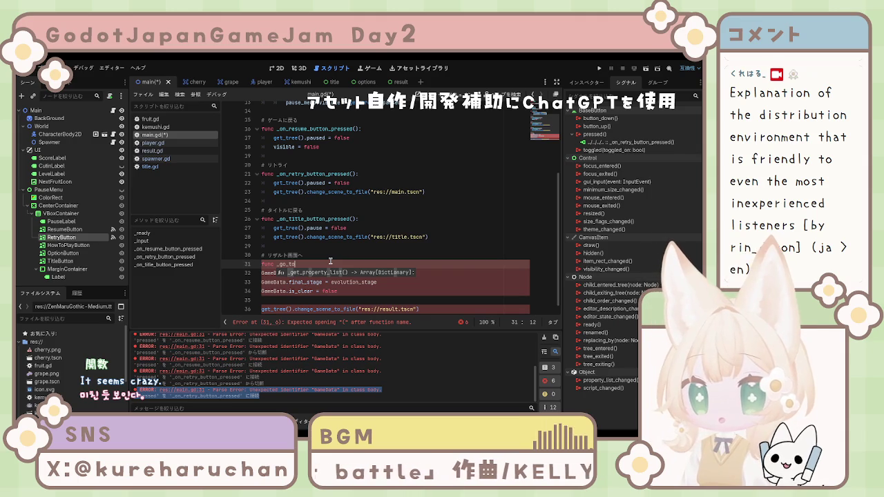
pyautogui.write('_res')
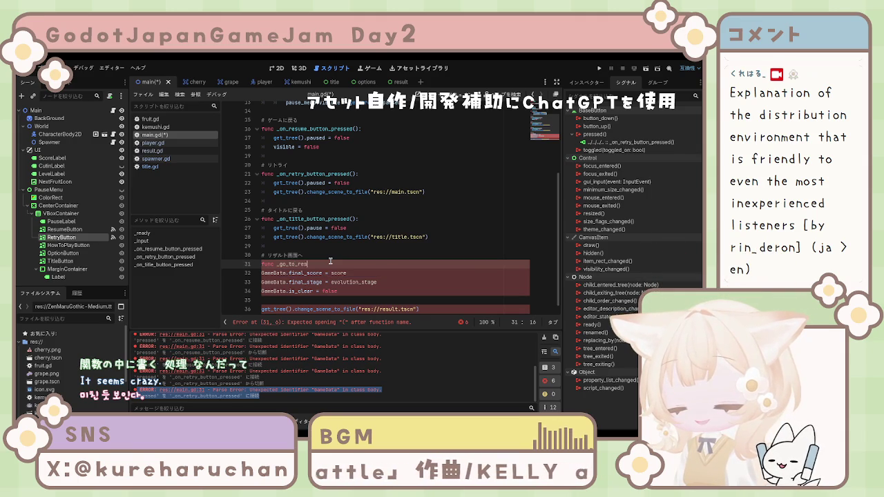
pyautogui.write('ult')
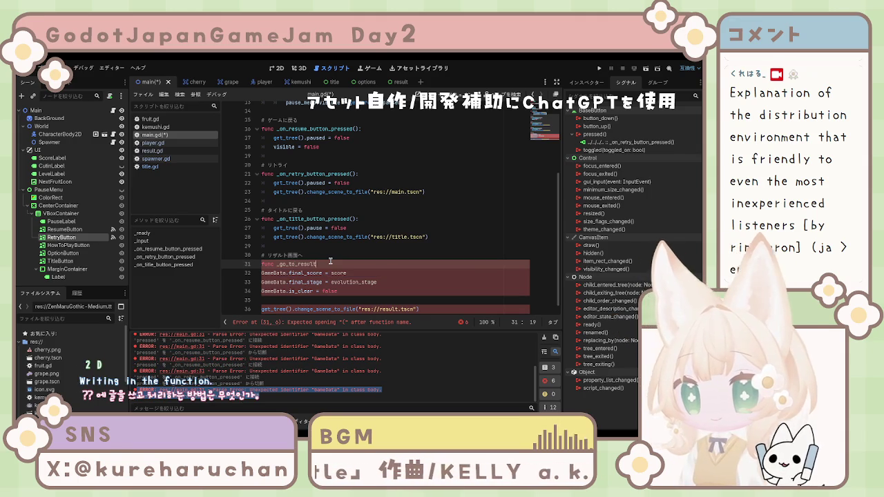
pyautogui.write('():')
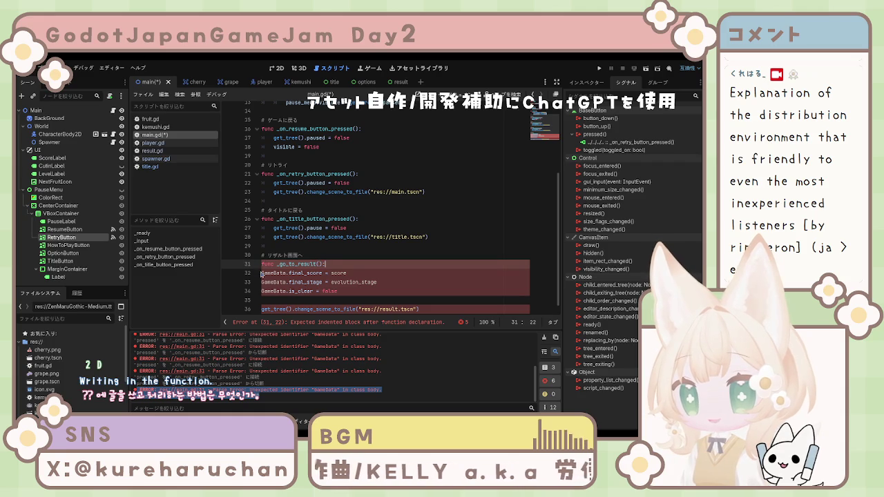
pyautogui.moveTo(261, 273)
pyautogui.mouseDown()
pyautogui.moveTo(331, 284)
pyautogui.moveTo(373, 305)
pyautogui.moveTo(442, 310)
pyautogui.mouseUp()
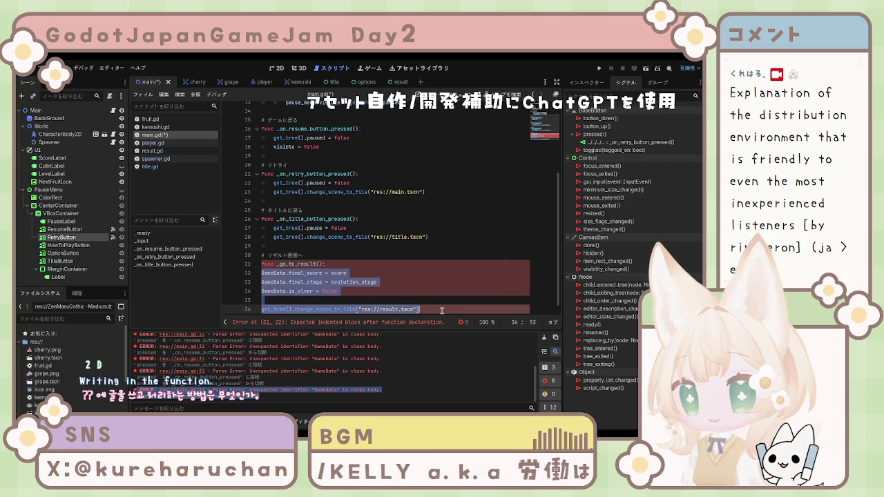
pyautogui.press('Tab')
pyautogui.click(377, 291)
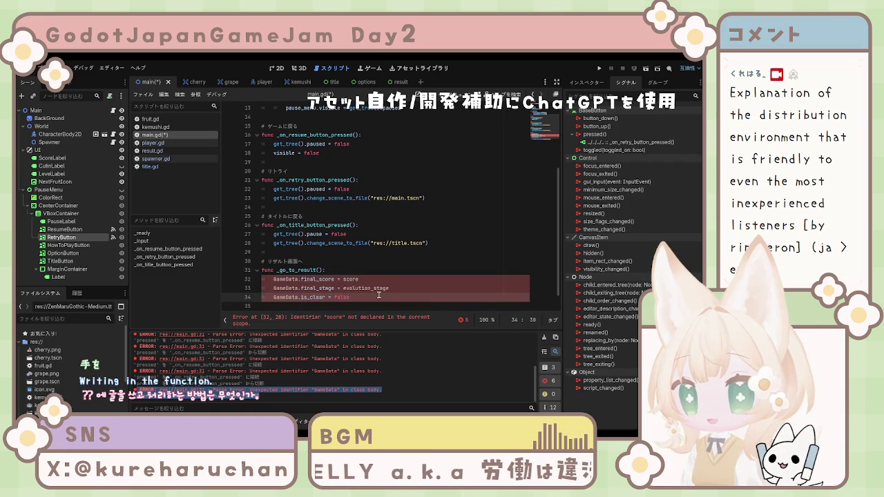
# Save main.gd and select the newest error lines in the output
pyautogui.scroll(-1, 377, 289)
pyautogui.moveTo(376, 289)
pyautogui.mouseDown()
pyautogui.moveTo(426, 298)
pyautogui.moveTo(348, 297)
pyautogui.mouseUp()
pyautogui.hotkey('ctrl', 's')
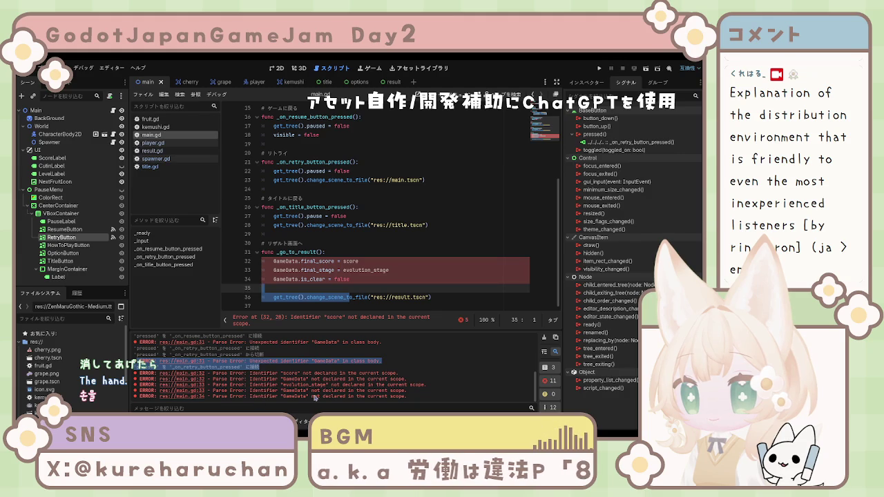
pyautogui.click(315, 397)
pyautogui.moveTo(418, 398)
pyautogui.mouseDown()
pyautogui.moveTo(164, 390)
pyautogui.moveTo(138, 373)
pyautogui.mouseUp()
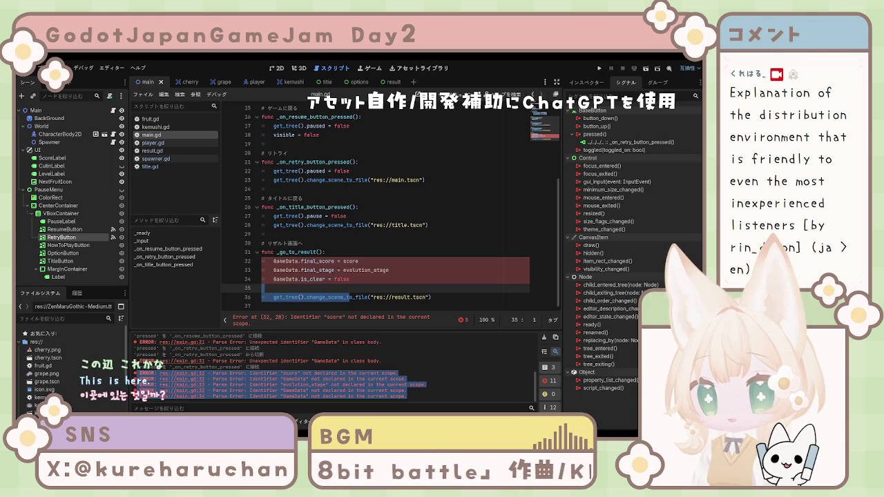
# Start a new first line in _go_to_result() reading "var player ="
pyautogui.click(370, 257)
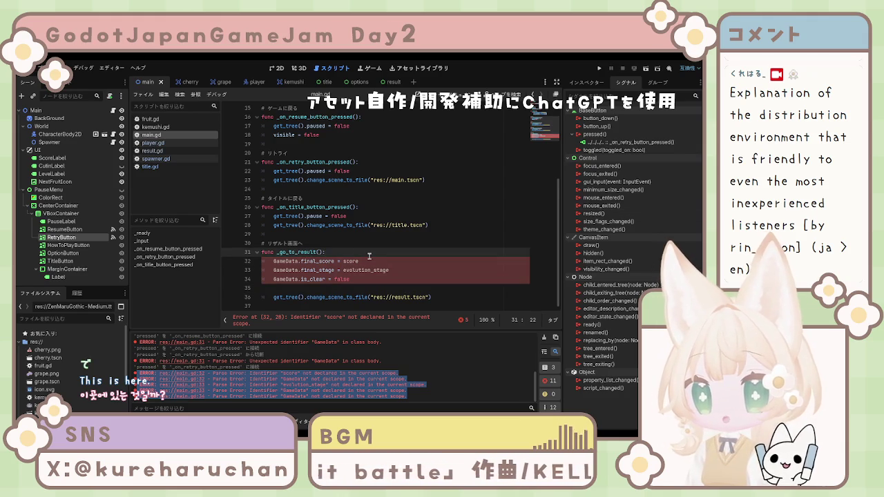
pyautogui.press('Return')
pyautogui.write('v')
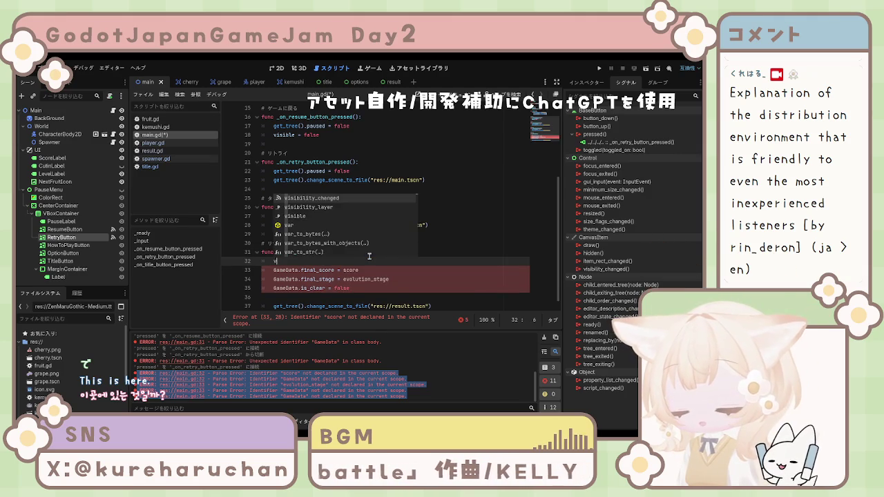
pyautogui.write('ar player')
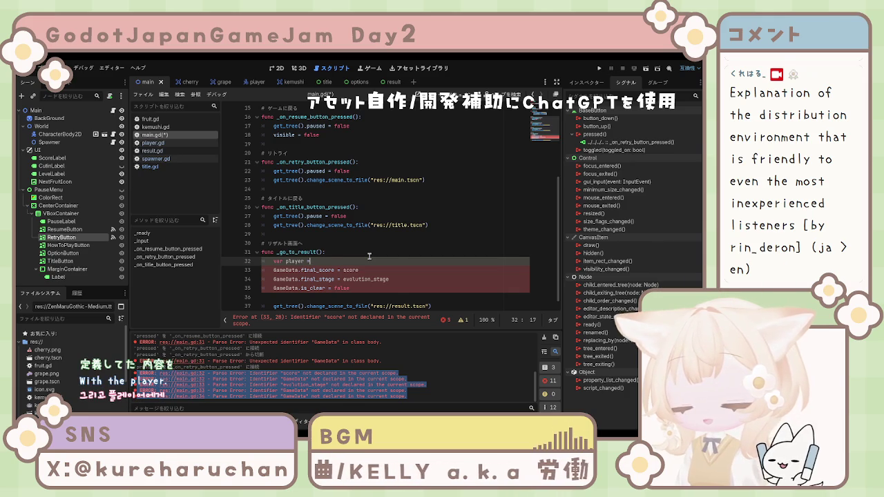
pyautogui.write(' =')
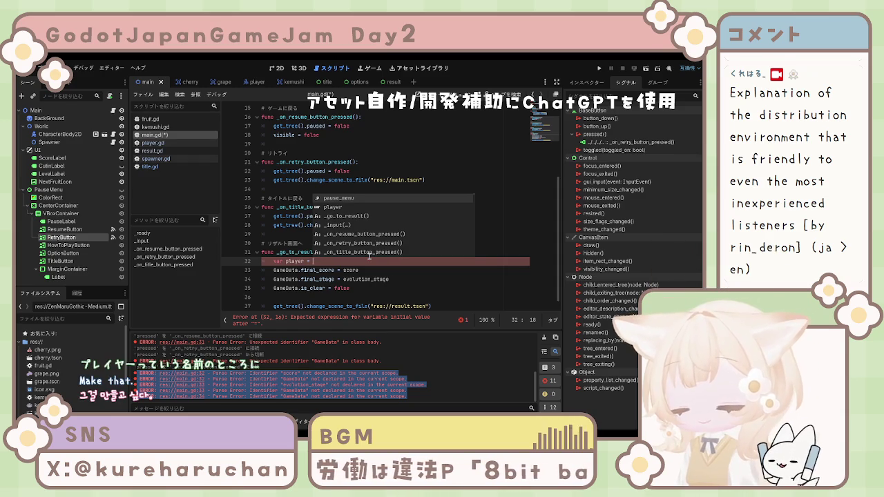
# Complete the player assignment as $World/CharacterBody2D using the node path autocomplete
pyautogui.write('$')
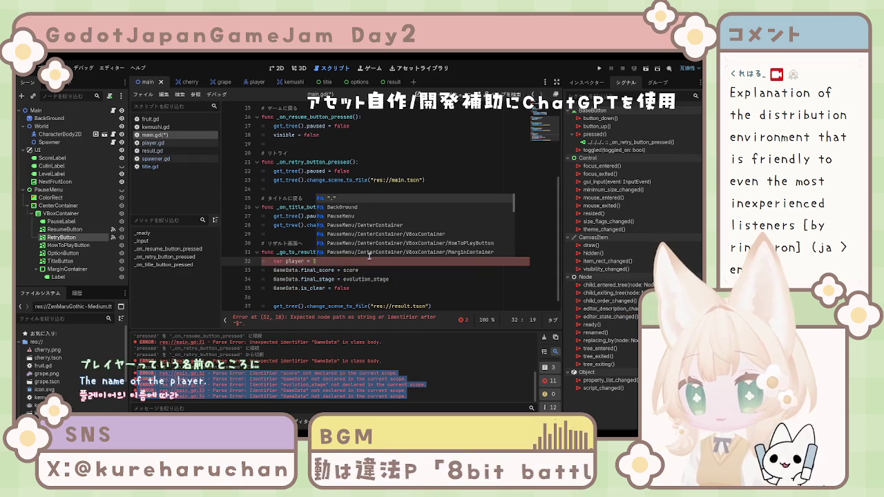
pyautogui.write('W')
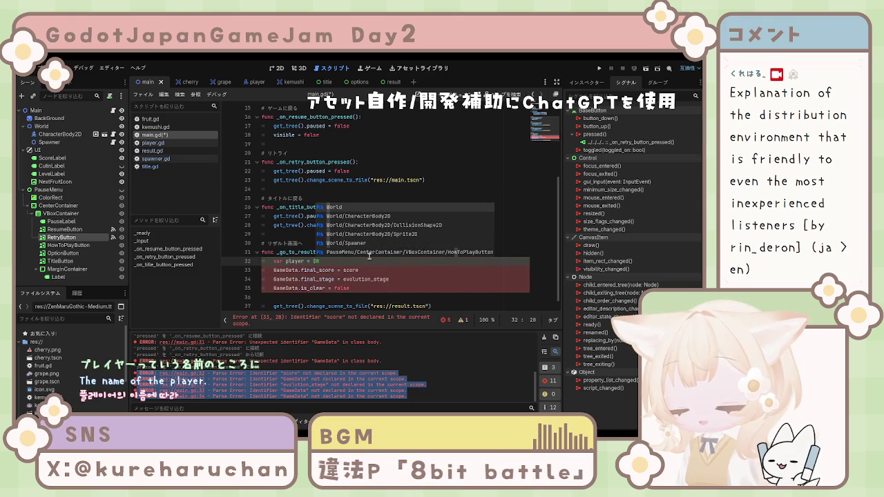
pyautogui.write('orld')
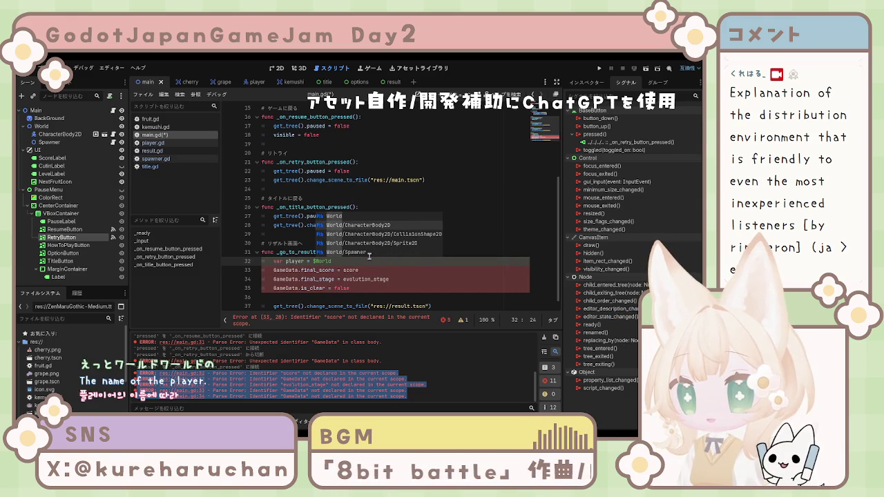
pyautogui.press('Down')
pyautogui.press('Return')
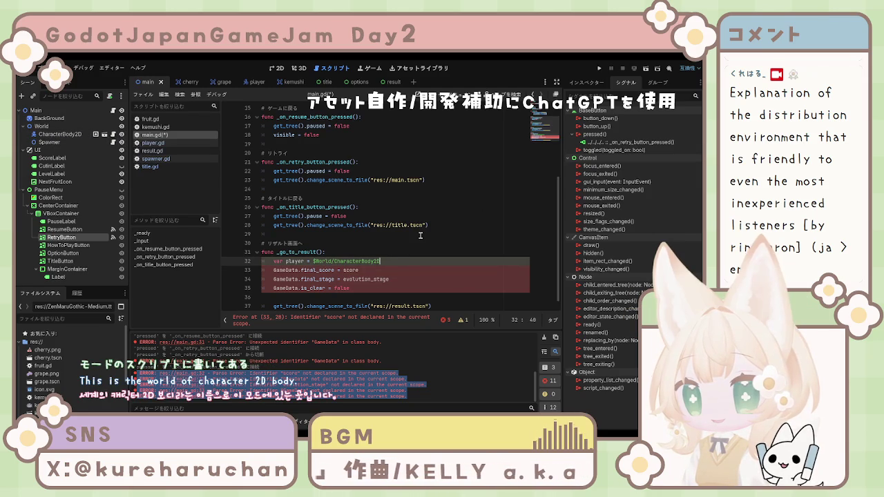
pyautogui.press('Down')
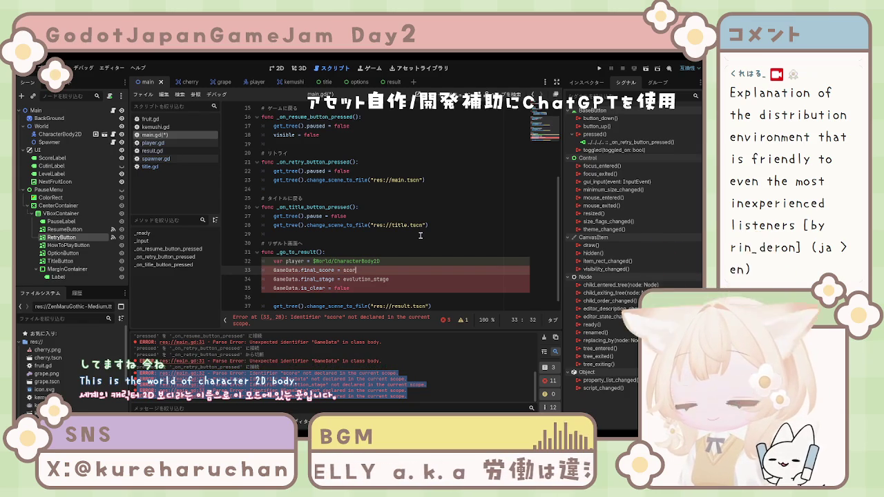
# Assign final_score = player.score and final_stage = player.evolution_stage in main.gd, then save it
pyautogui.write('ore = ')
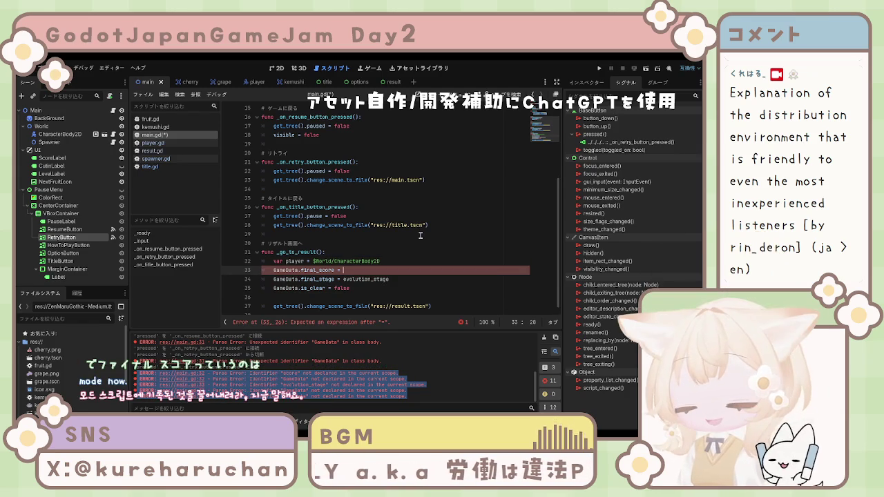
pyautogui.write('pl')
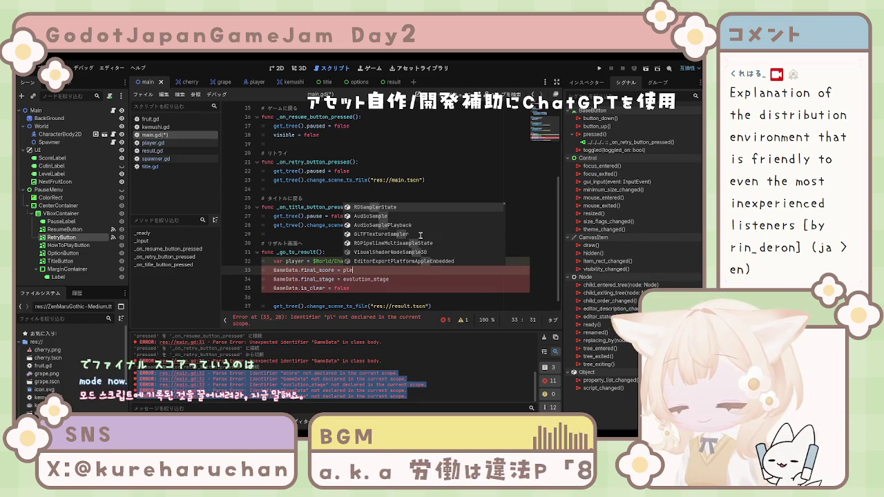
pyautogui.write('a')
pyautogui.write('yer')
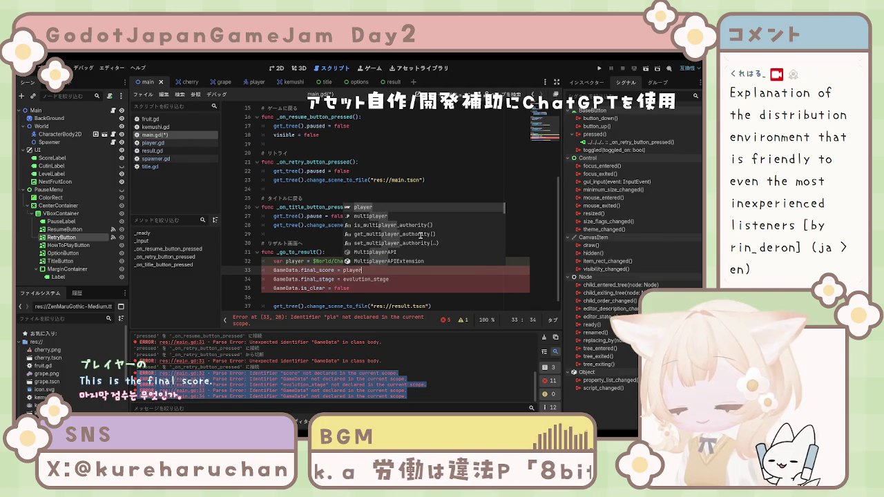
pyautogui.write('.score')
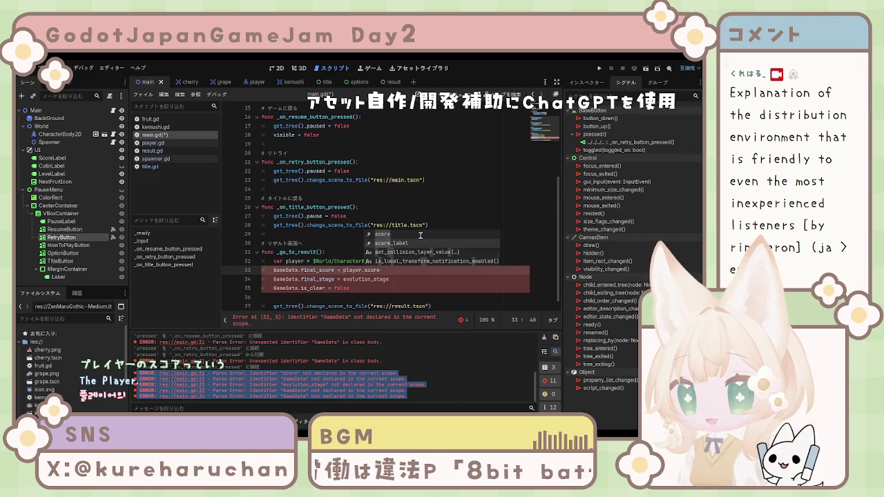
pyautogui.press('Escape')
pyautogui.press('Down')
pyautogui.press('Home')
pyautogui.press('Right')
pyautogui.press('Right')
pyautogui.press('Right')
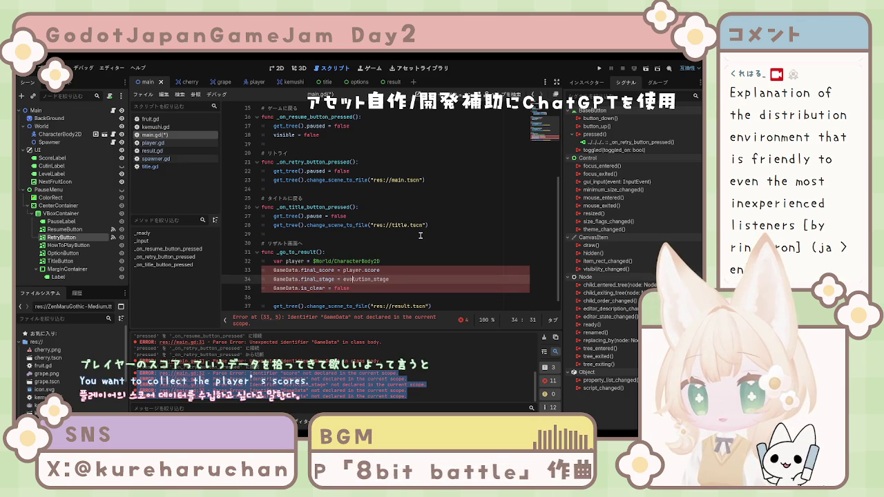
pyautogui.press('Right')
pyautogui.press('Right')
pyautogui.press('Right')
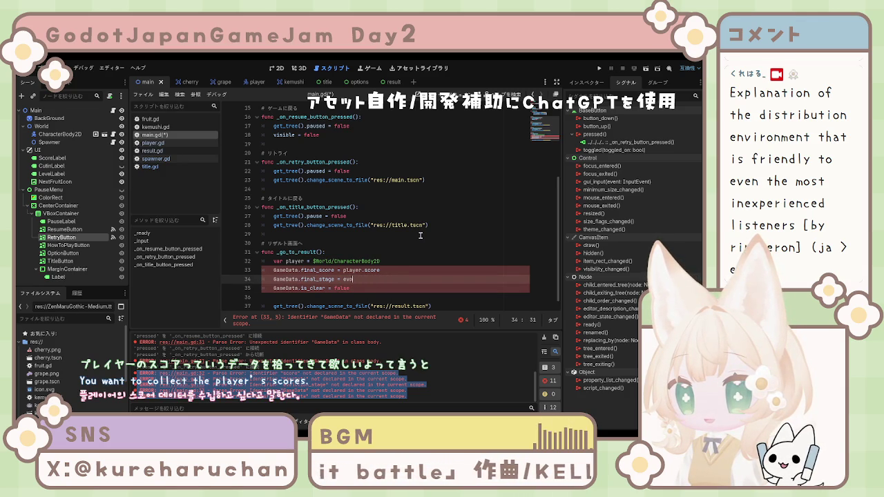
pyautogui.write('l')
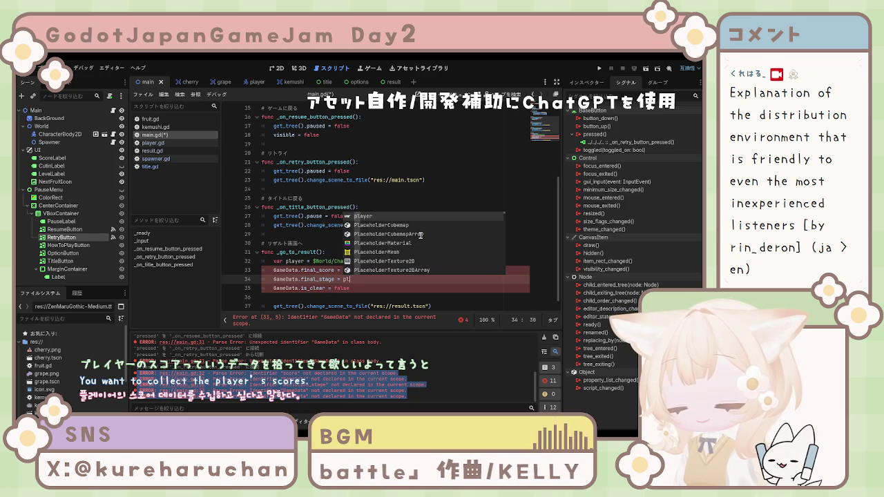
pyautogui.write('ayer')
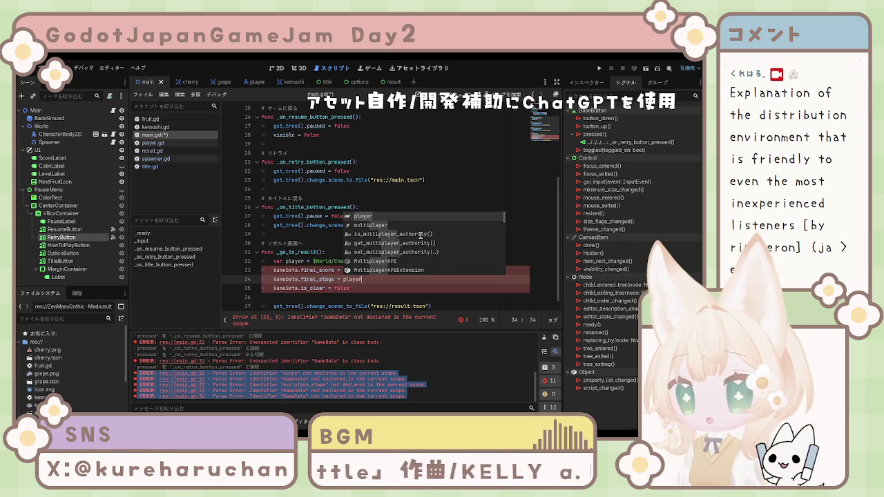
pyautogui.write('.')
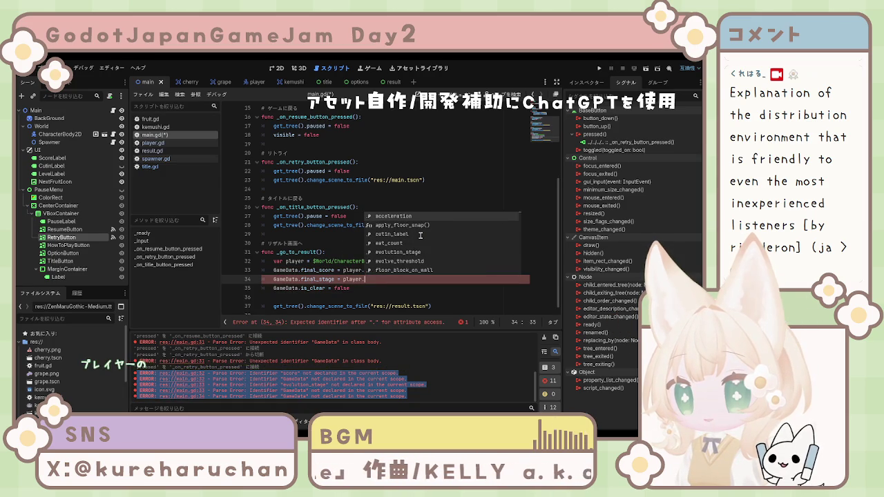
pyautogui.press('Down')
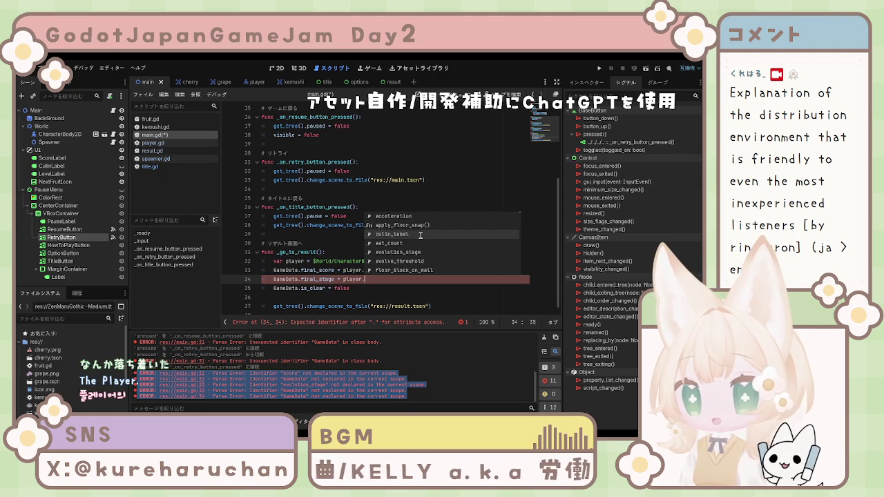
pyautogui.press('Down')
pyautogui.press('Down')
pyautogui.press('Return')
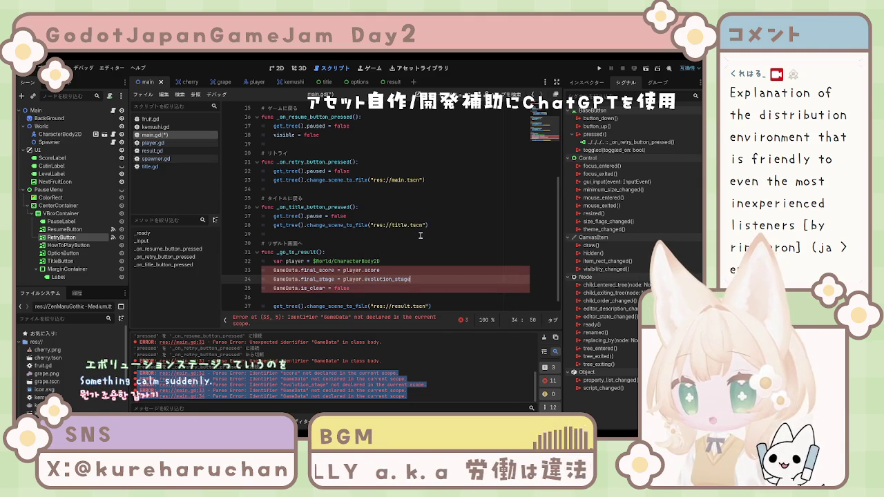
pyautogui.hotkey('ctrl', 's')
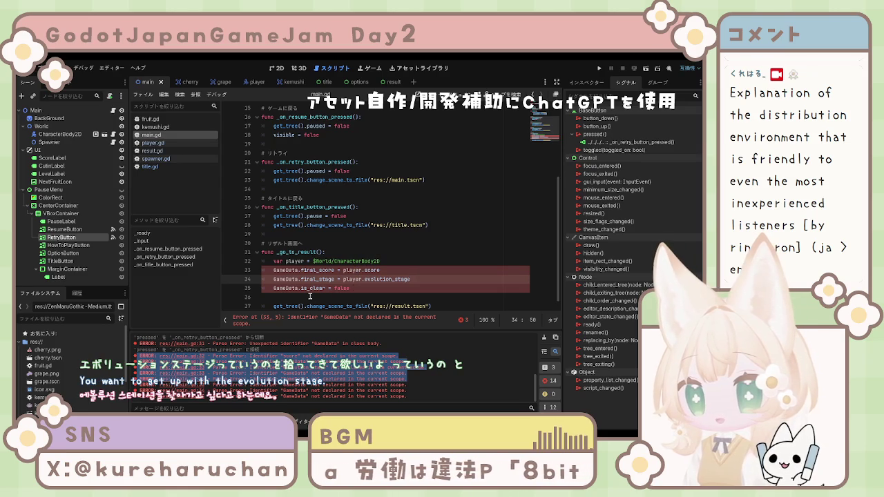
# Review the final_score and evolution_stage lines in main.gd's _go_to_result()
pyautogui.click(310, 297)
pyautogui.scroll(-1, 382, 275)
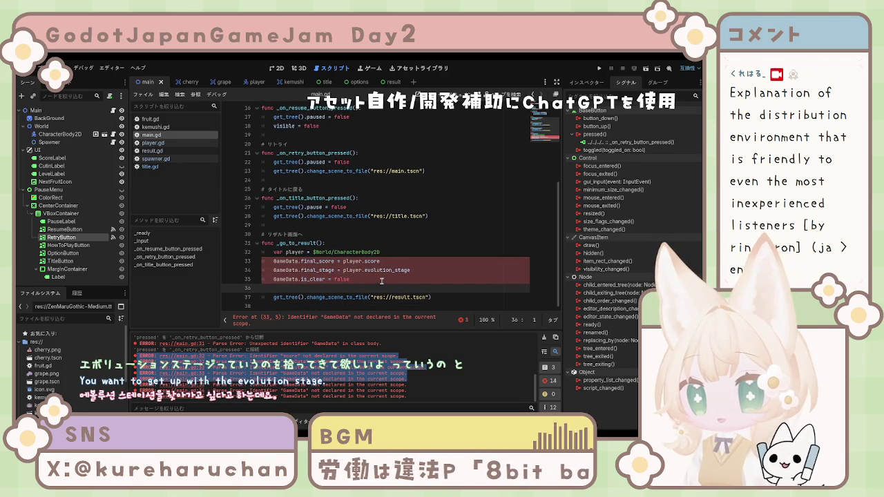
pyautogui.click(393, 270)
pyautogui.click(291, 262)
pyautogui.moveTo(408, 396)
pyautogui.mouseDown()
pyautogui.moveTo(376, 398)
pyautogui.moveTo(371, 385)
pyautogui.mouseUp()
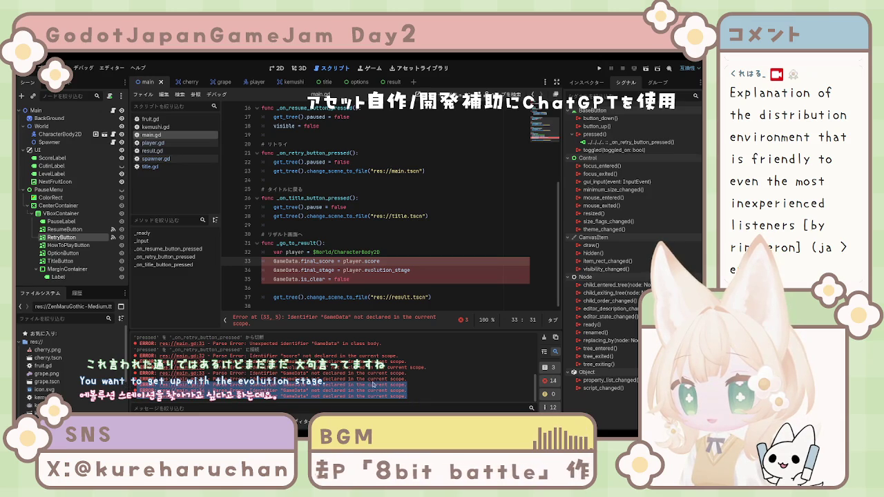
# Clear the Output log and revisit the is_clear, result-scene and final_score lines
pyautogui.click(544, 339)
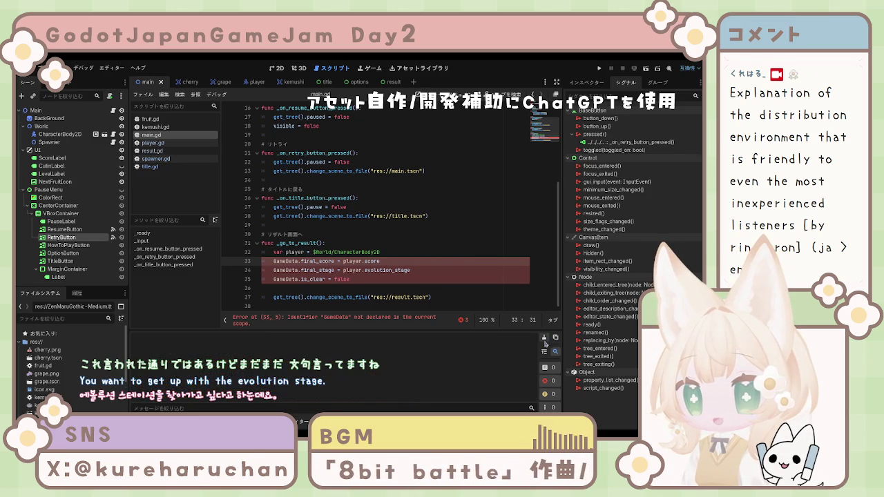
pyautogui.click(368, 273)
pyautogui.click(420, 279)
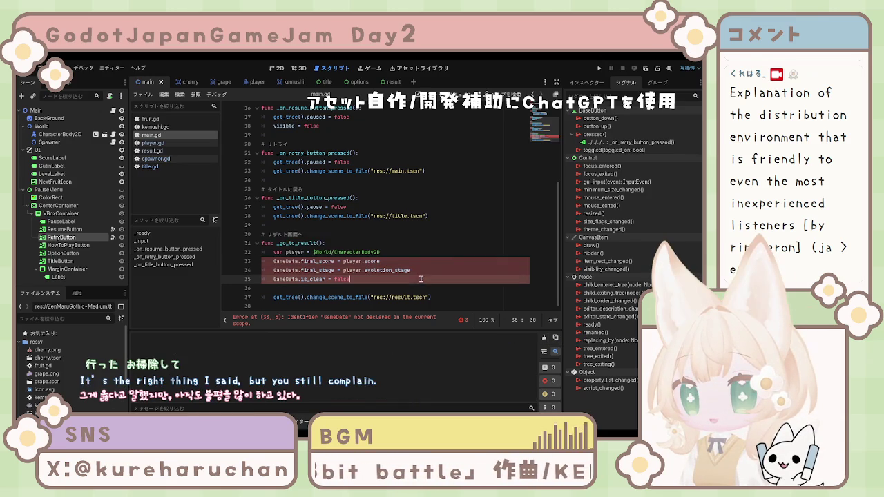
pyautogui.click(435, 297)
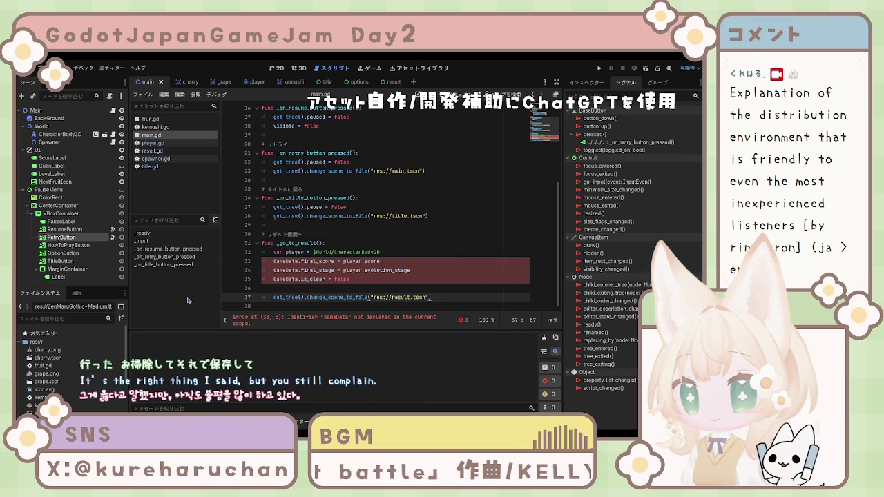
pyautogui.click(349, 279)
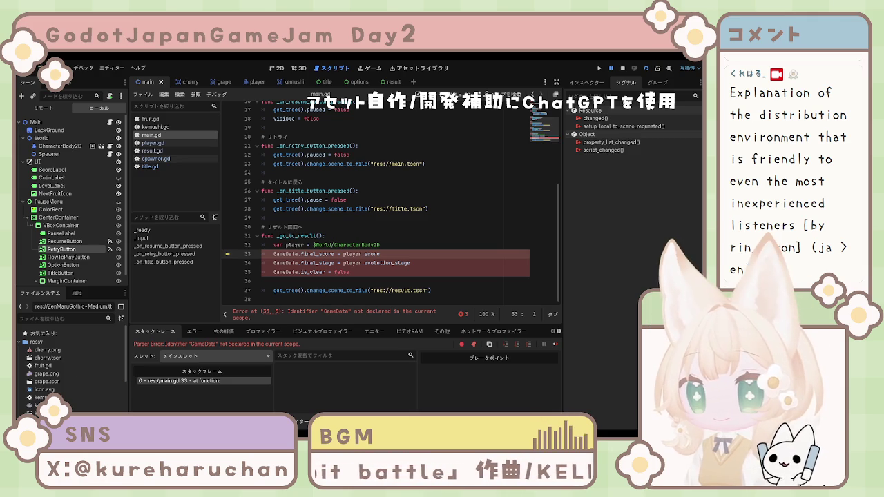
pyautogui.scroll(1, 387, 208)
pyautogui.click(274, 264)
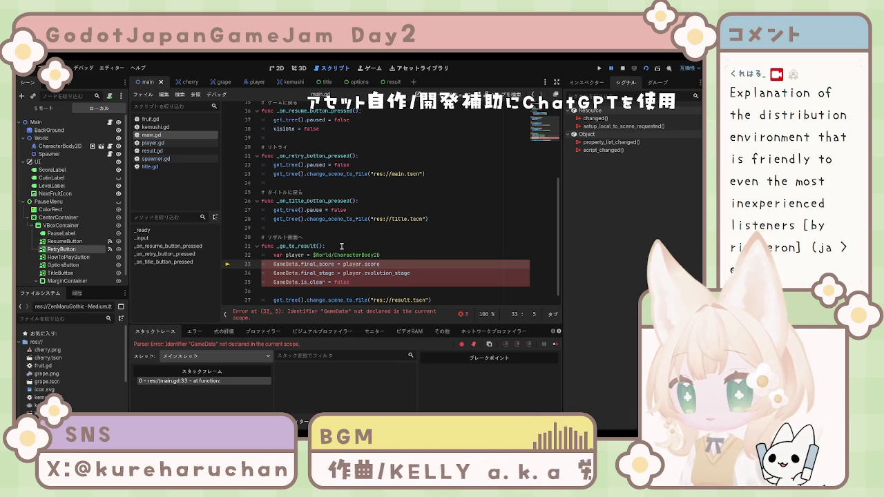
pyautogui.scroll(3, 342, 249)
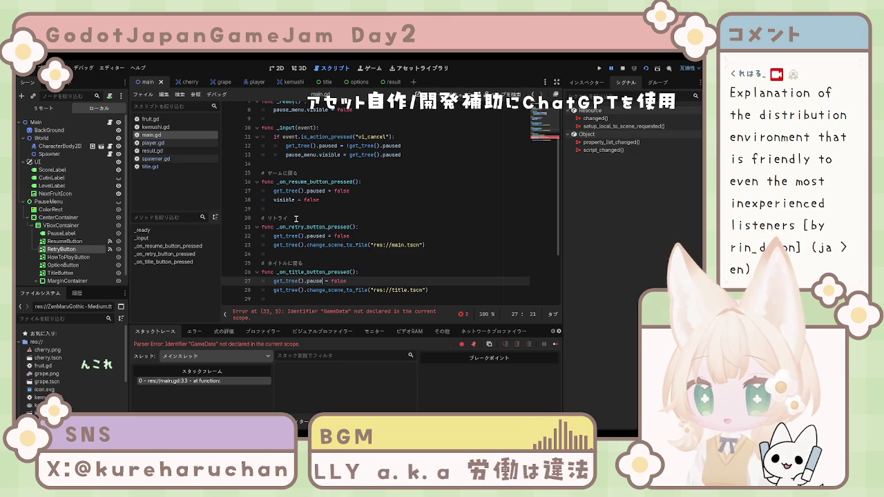
pyautogui.scroll(1, 296, 219)
pyautogui.click(296, 219)
pyautogui.scroll(2, 298, 220)
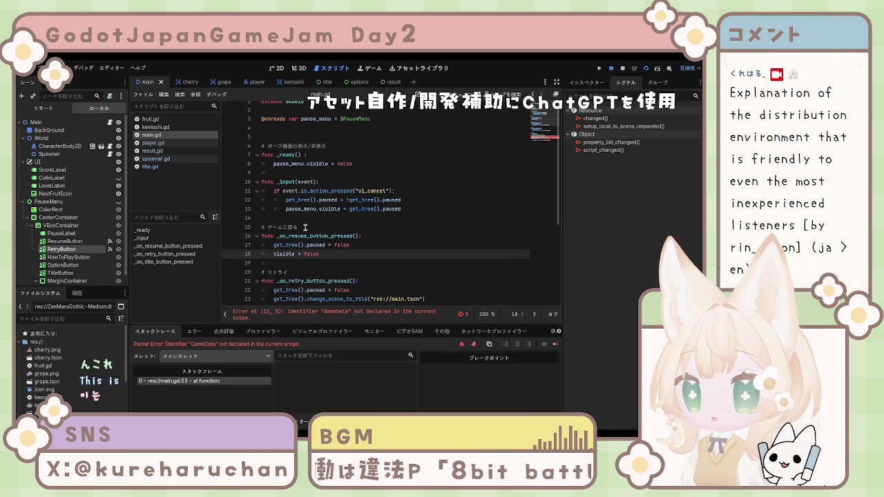
pyautogui.scroll(-1, 308, 228)
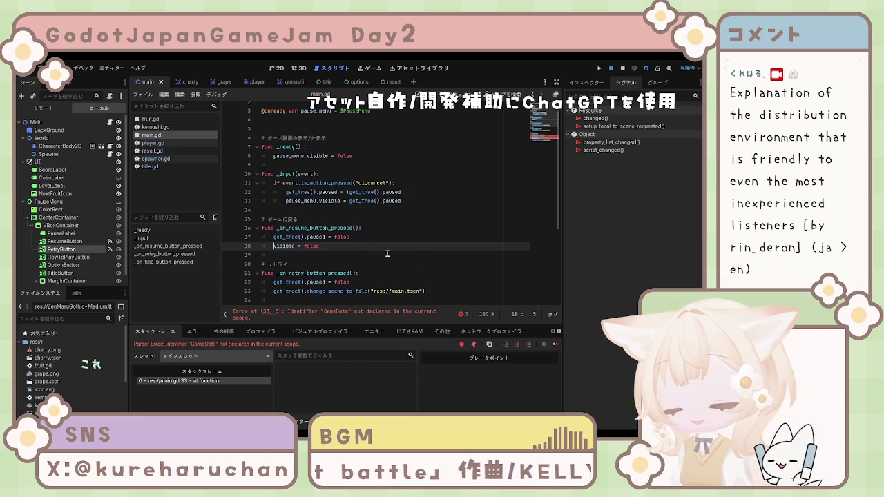
pyautogui.write('paus')
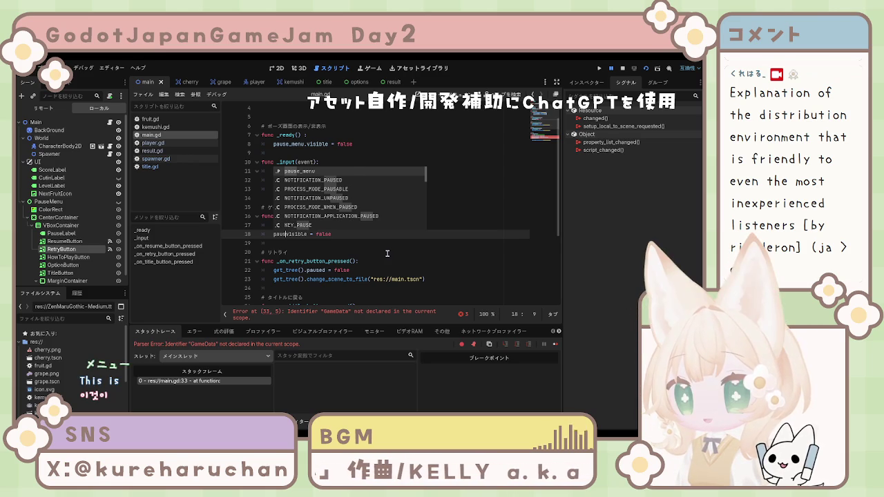
pyautogui.write('e_menu.')
pyautogui.hotkey('ctrl', 's')
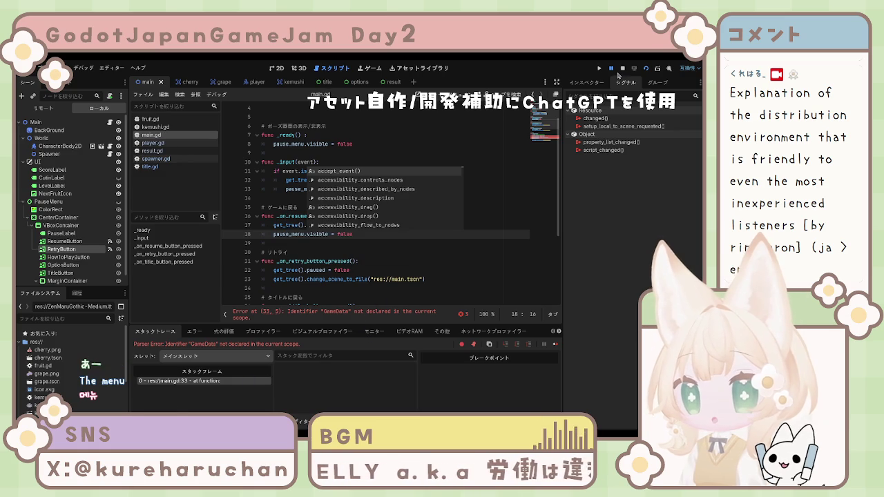
pyautogui.press('F8')
pyautogui.click(436, 261)
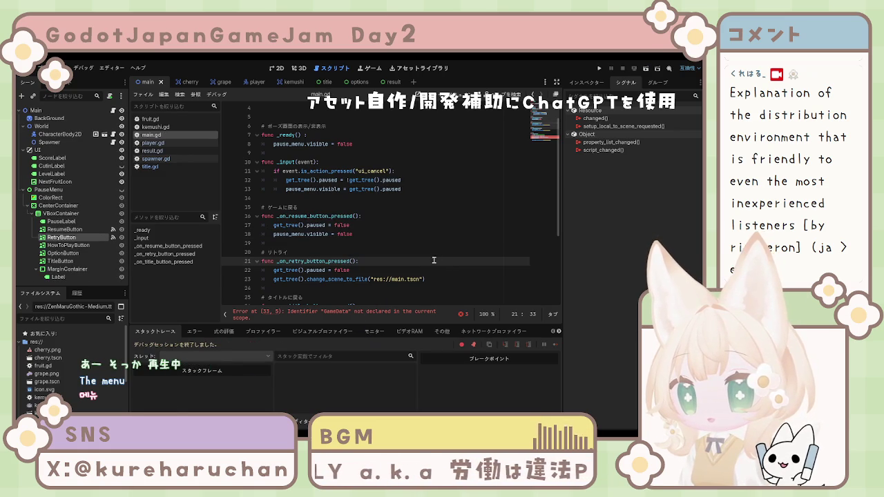
pyautogui.scroll(-2, 352, 218)
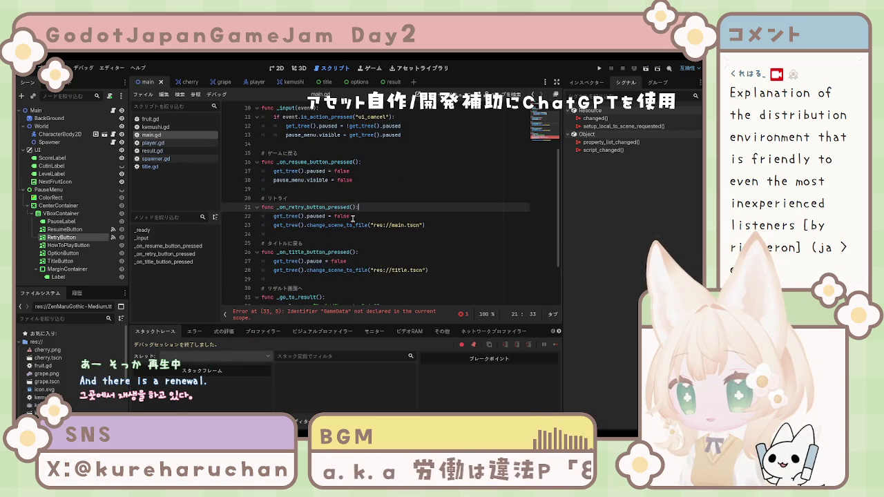
pyautogui.scroll(-2, 352, 225)
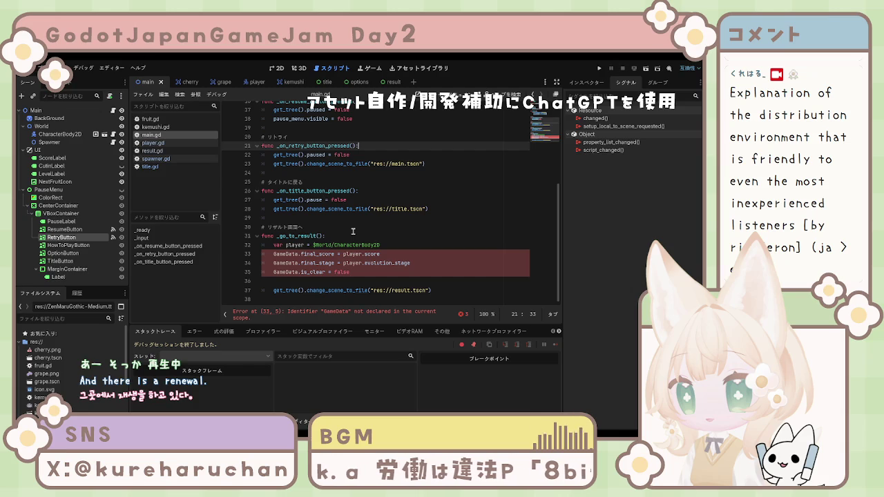
pyautogui.click(353, 229)
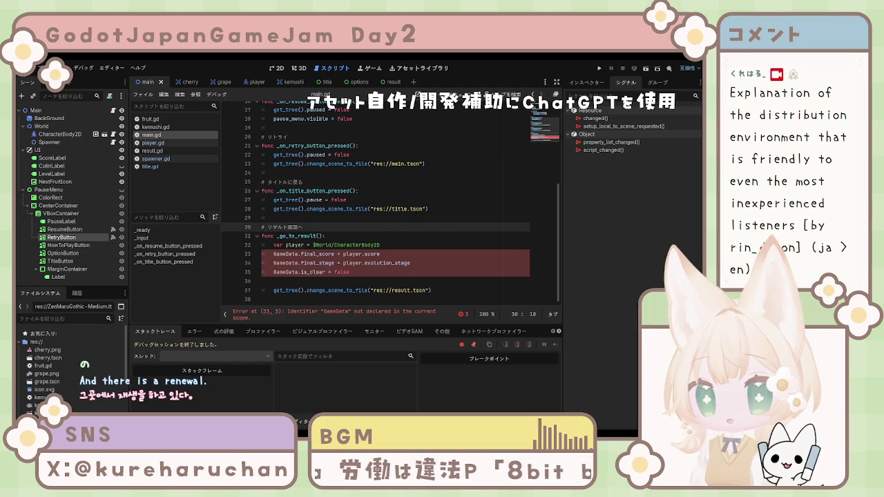
pyautogui.click(448, 290)
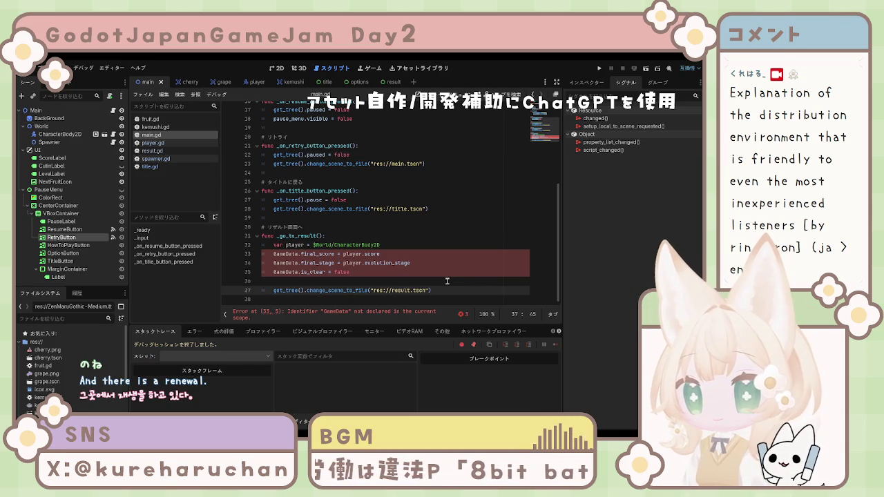
pyautogui.click(437, 281)
pyautogui.click(351, 272)
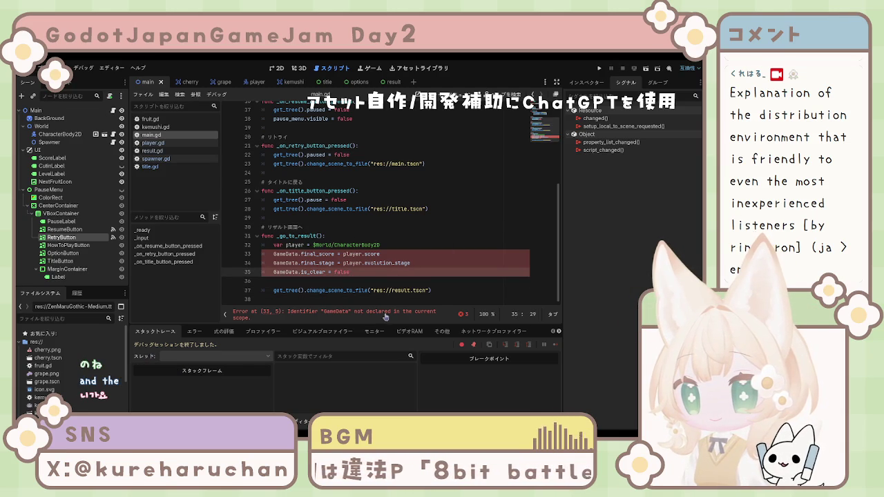
pyautogui.keyDown('shift'); pyautogui.click(274, 255); pyautogui.keyUp('shift')
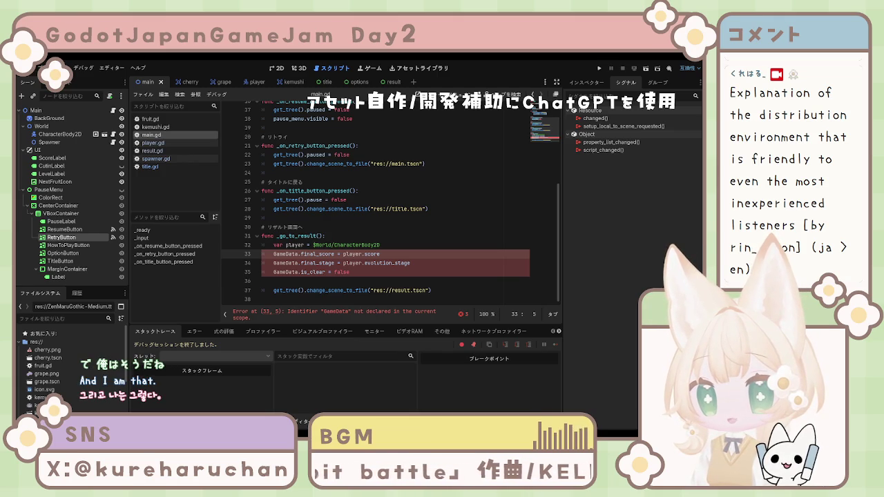
pyautogui.click(364, 255)
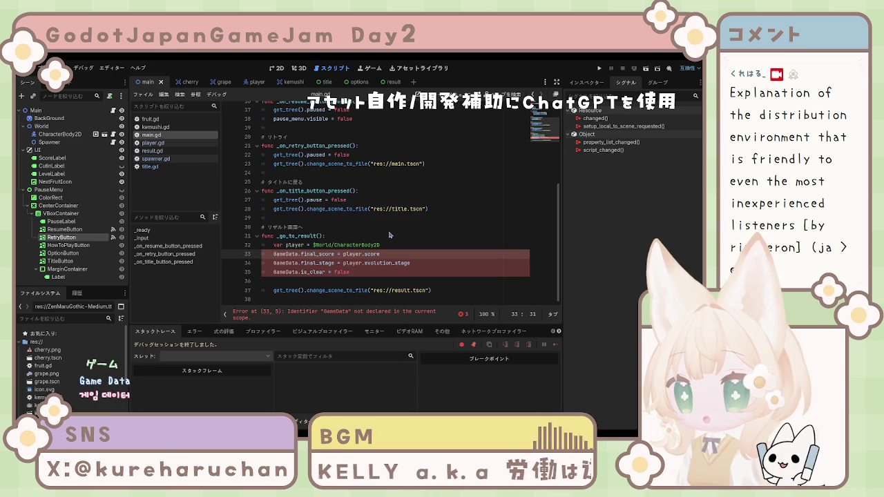
# Replace game_data.gd's template with 'extends Node' plus final_score, final_stage and is_clear variables, and save
pyautogui.hotkey('ctrl', 'a')
pyautogui.press('Delete')
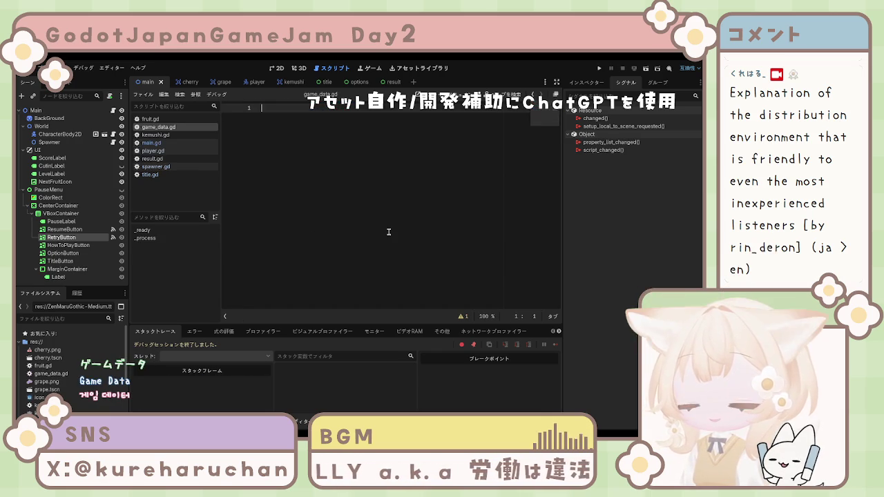
pyautogui.write('extends No')
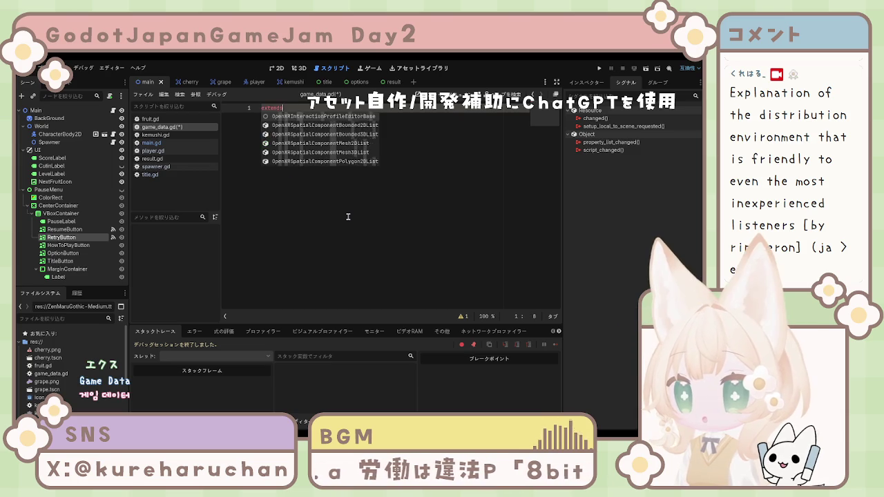
pyautogui.write('de')
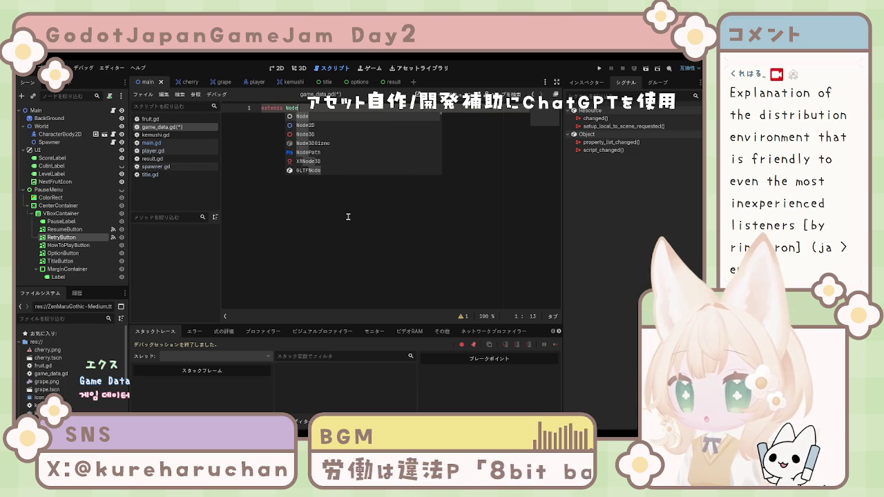
pyautogui.click(302, 118)
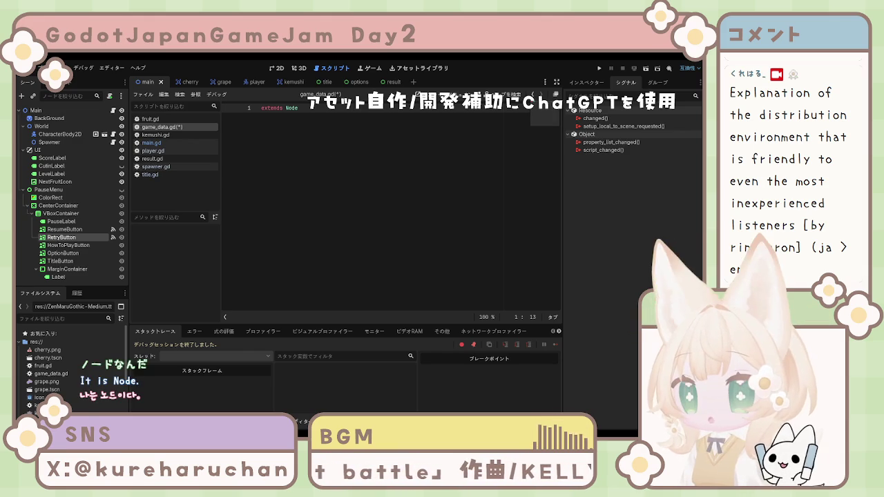
pyautogui.write('var final_score = 0 var final_stage = 0 var is_clear = false')
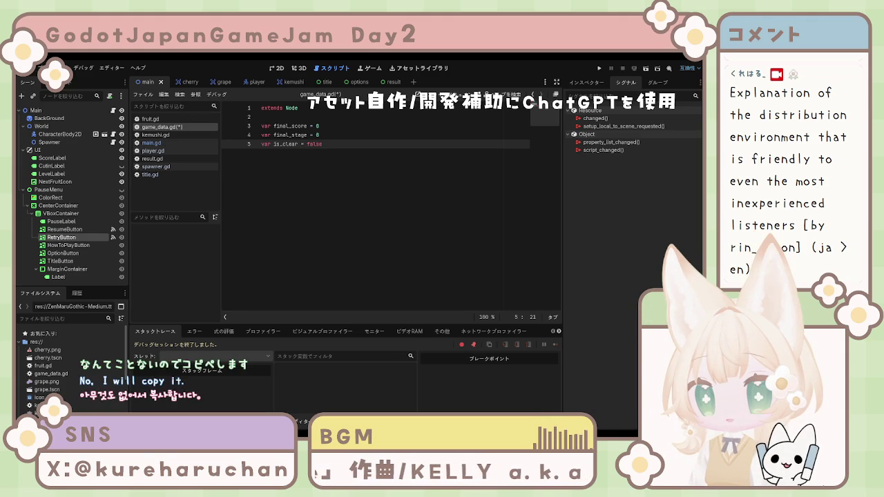
pyautogui.hotkey('ctrl', 's')
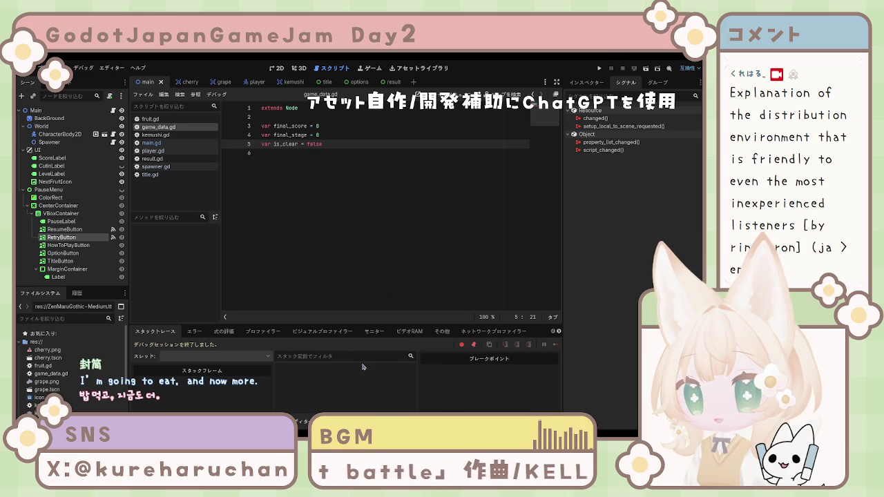
pyautogui.click(398, 256)
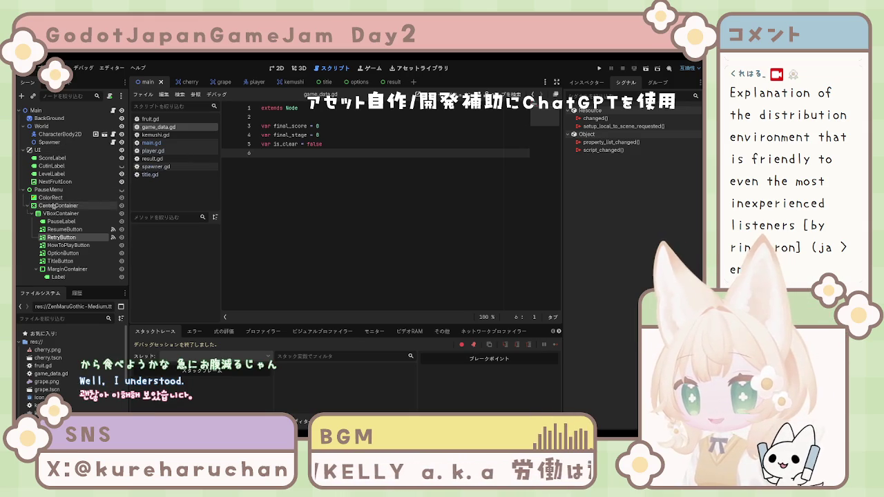
pyautogui.click(69, 245)
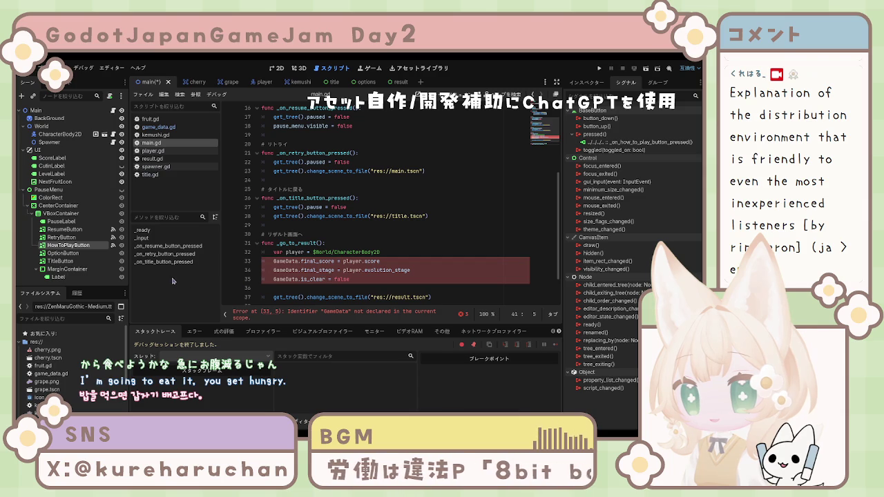
# Connect OptionButton's pressed() signal to a new handler in main.gd
pyautogui.click(63, 253)
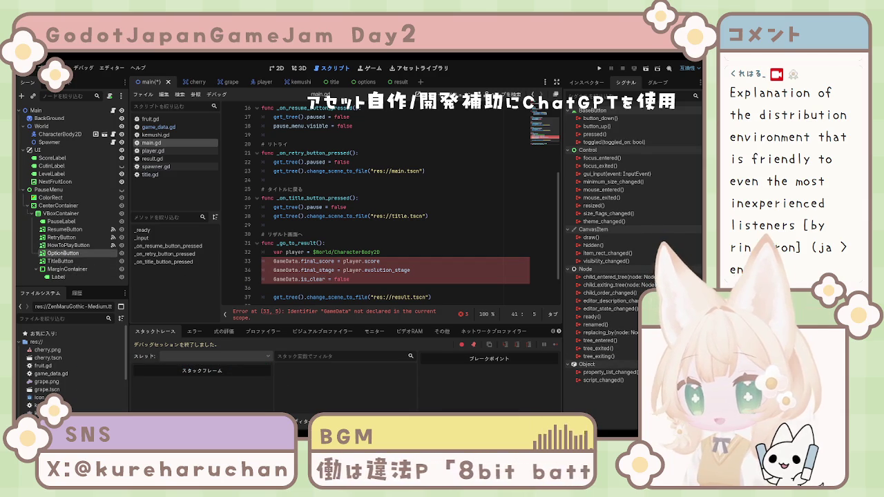
pyautogui.click(595, 134)
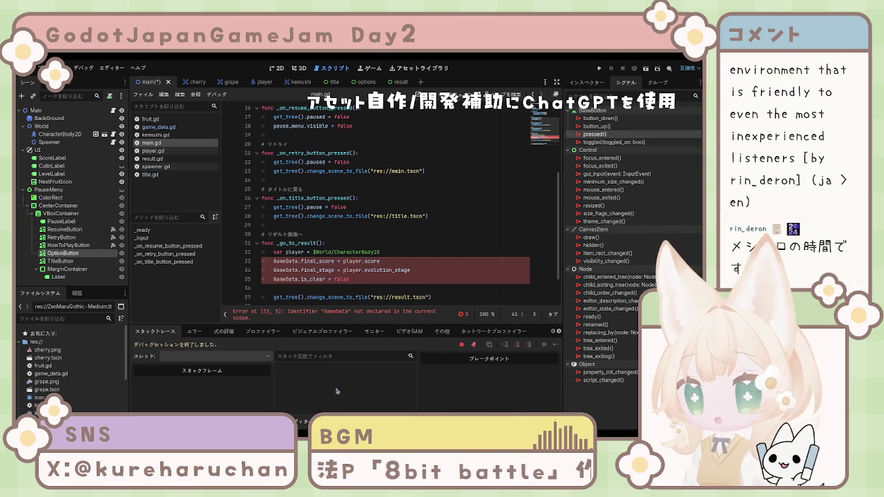
pyautogui.press('Return')
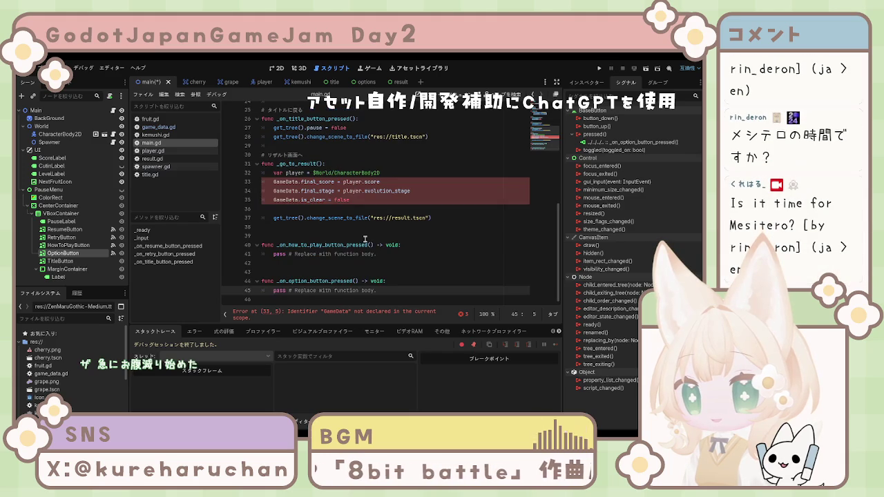
# Delete the generated handler stubs on lines 40–45 of main.gd
pyautogui.moveTo(400, 294)
pyautogui.mouseDown()
pyautogui.moveTo(263, 249)
pyautogui.moveTo(229, 247)
pyautogui.mouseUp()
pyautogui.press('BackSpace')
pyautogui.press('BackSpace')
pyautogui.press('BackSpace')
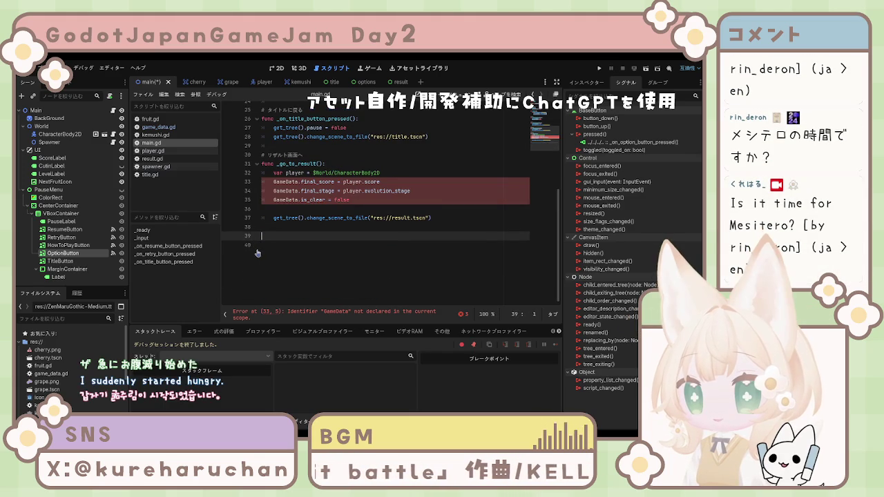
pyautogui.scroll(6, 297, 241)
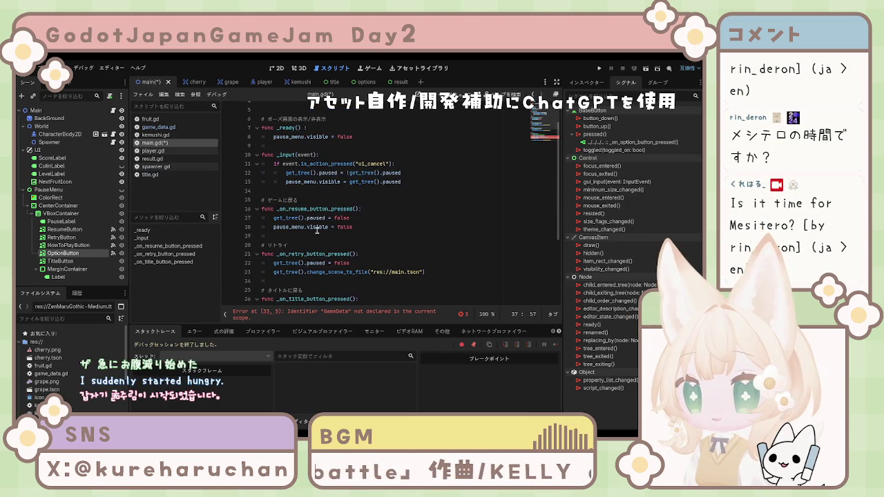
# Save main.gd and scroll back up through its code
pyautogui.click(430, 217)
pyautogui.hotkey('ctrl', 's')
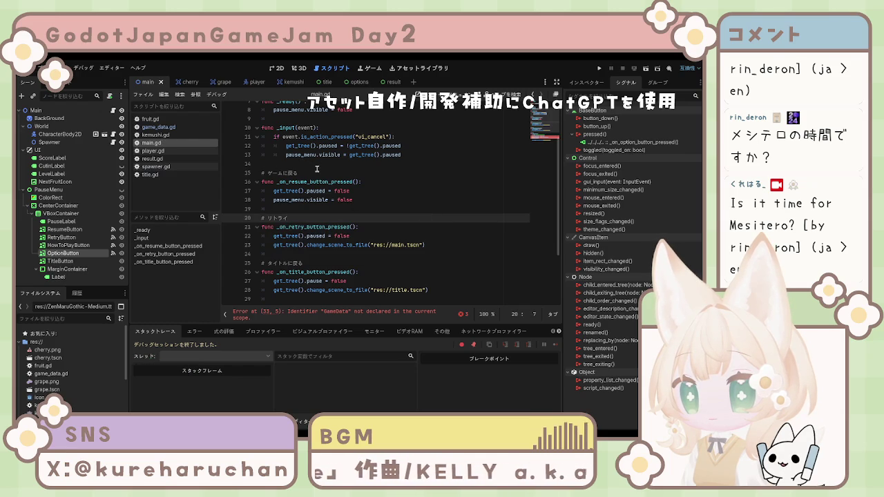
pyautogui.scroll(2, 353, 213)
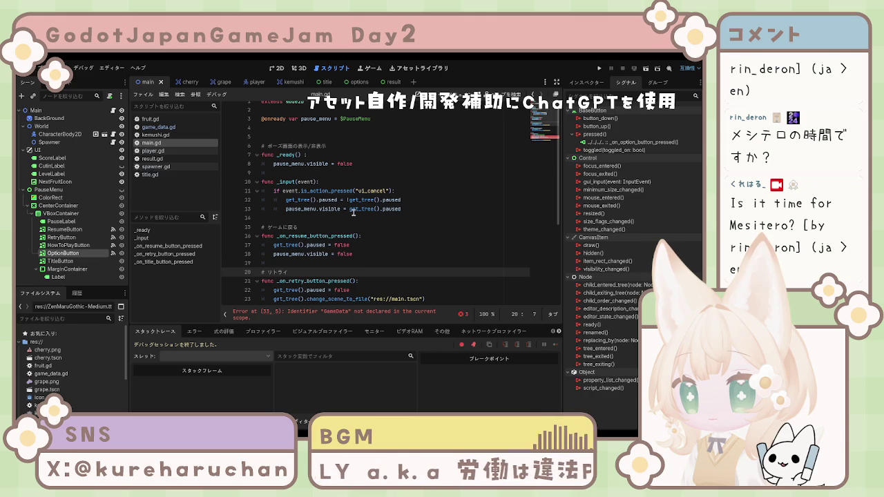
pyautogui.scroll(1, 353, 212)
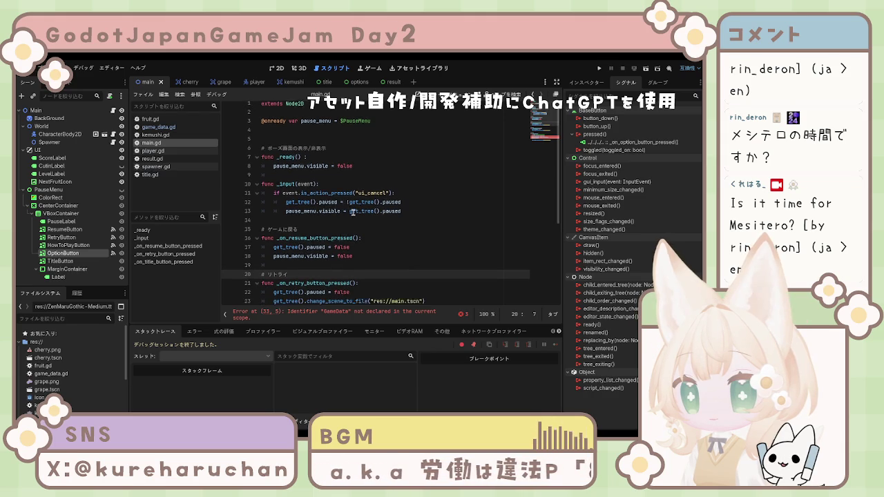
# Scroll down through main.gd, then switch to the options scene
pyautogui.scroll(-2, 353, 212)
pyautogui.scroll(-2, 353, 212)
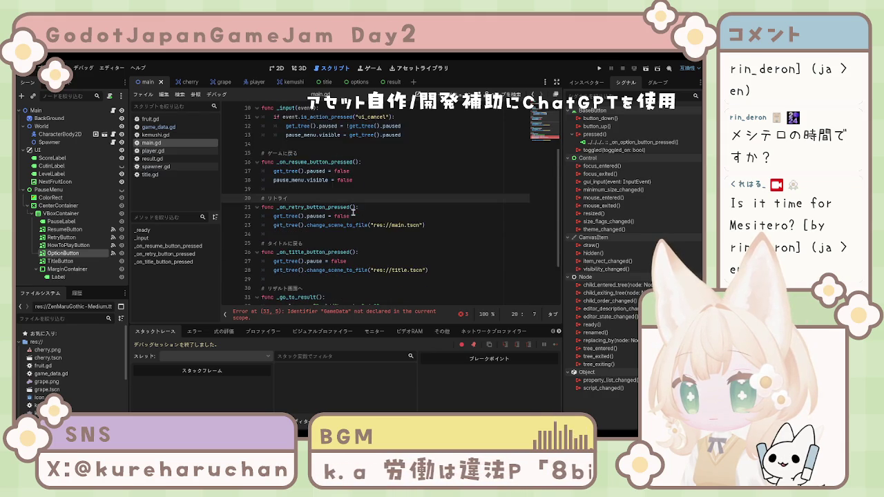
pyautogui.scroll(-1, 353, 212)
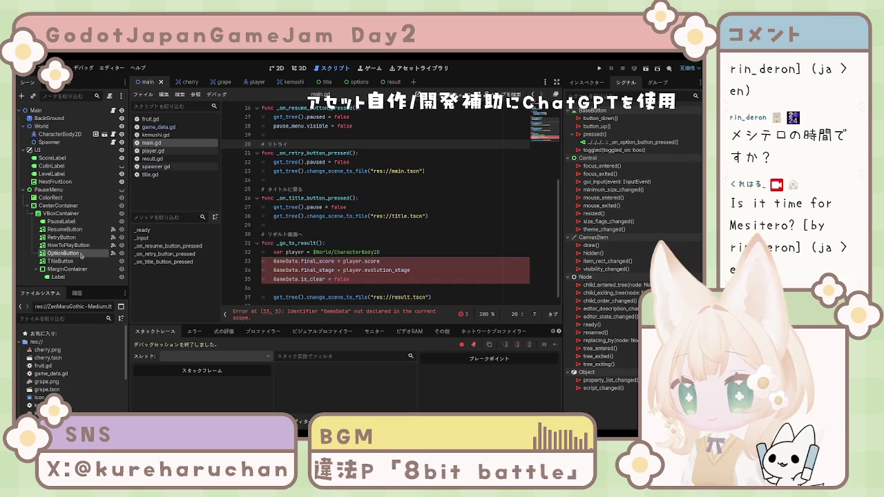
pyautogui.click(358, 83)
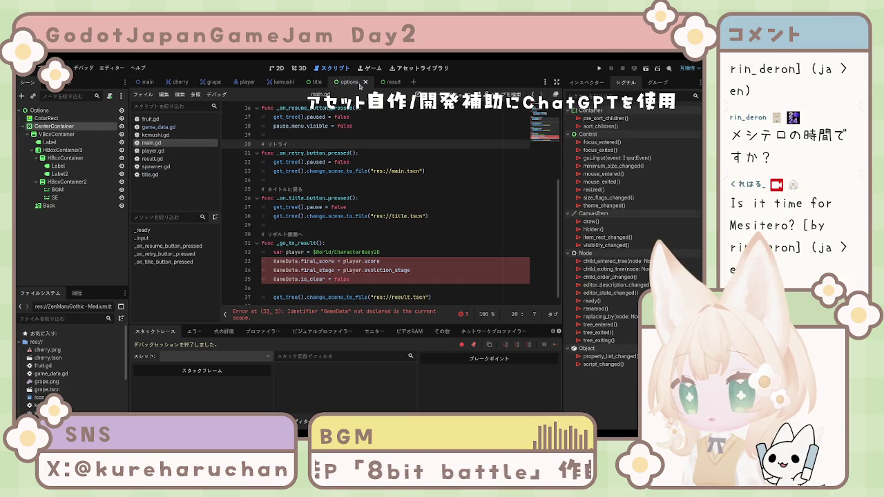
# Return to the Main scene and show the pause menu's HowToPlayButton in the Inspector
pyautogui.click(148, 81)
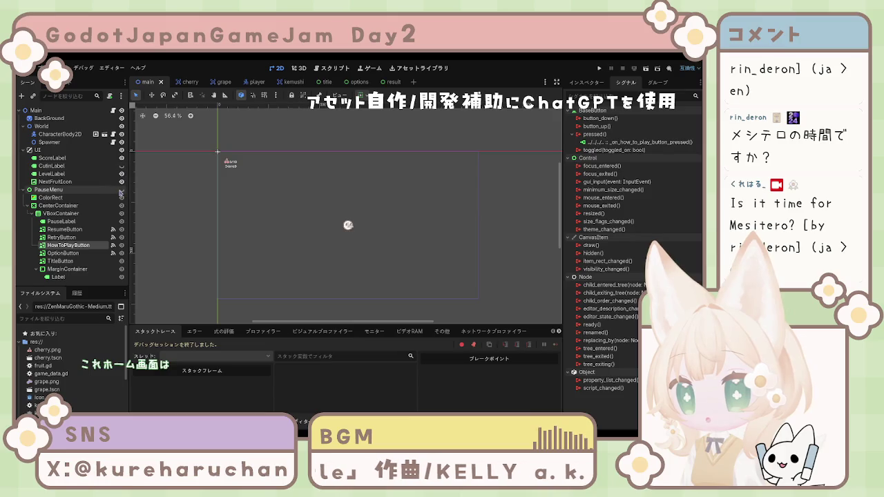
pyautogui.click(64, 230)
pyautogui.keyDown('shift'); pyautogui.click(71, 267); pyautogui.keyUp('shift')
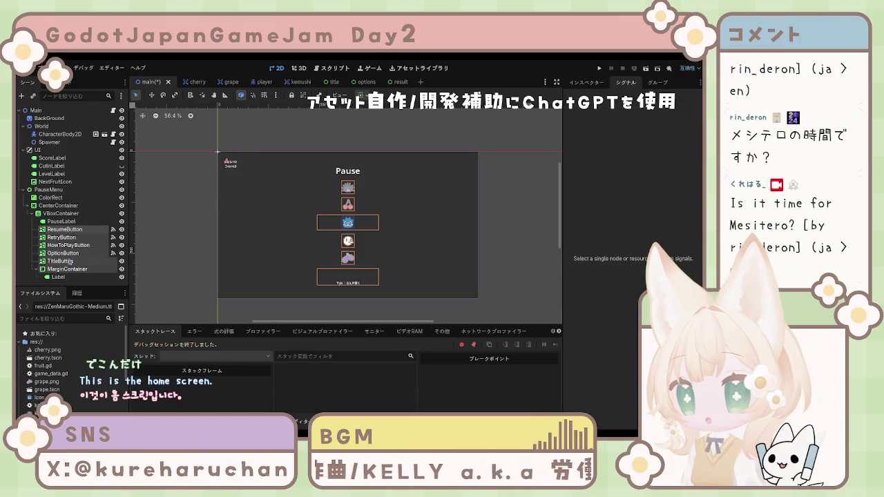
pyautogui.click(61, 221)
pyautogui.click(64, 230)
pyautogui.keyDown('shift'); pyautogui.click(69, 261); pyautogui.keyUp('shift')
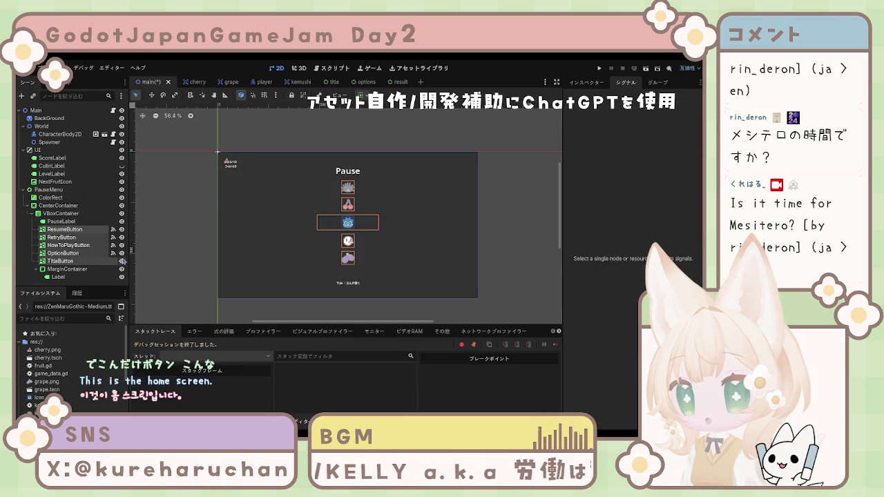
pyautogui.click(69, 245)
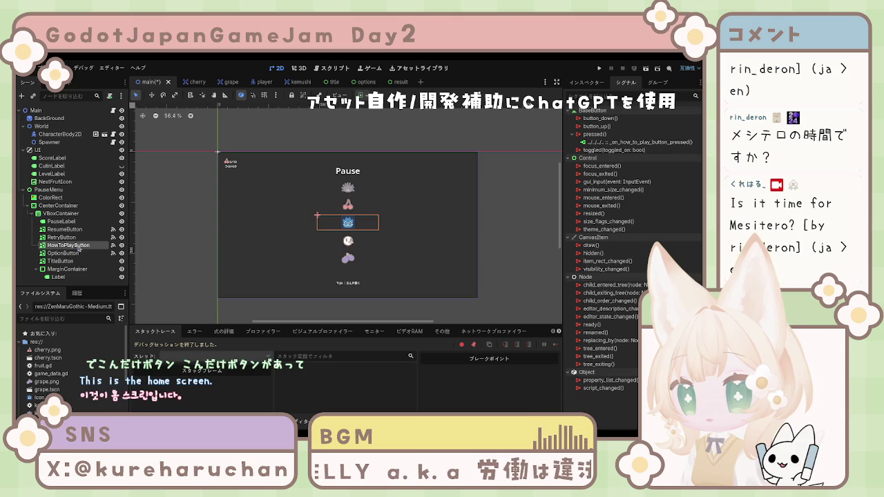
pyautogui.click(587, 84)
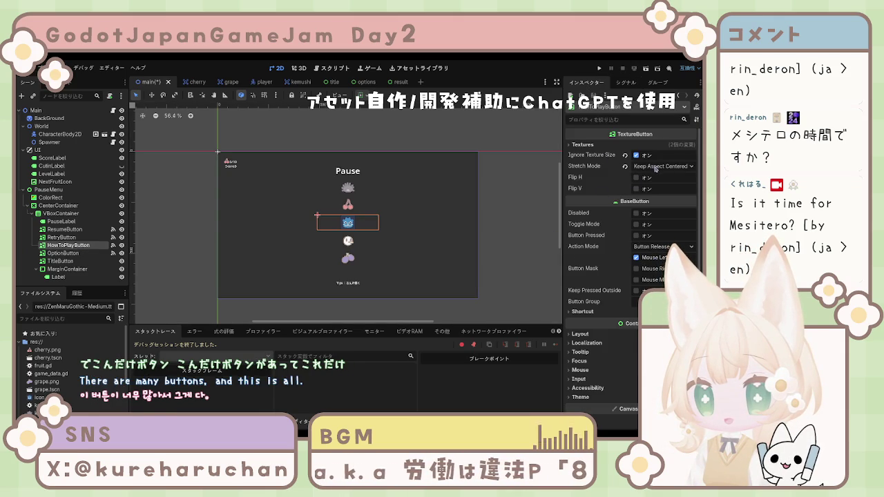
# Set the HowToPlayButton's horizontal container sizing to Shrink Center
pyautogui.scroll(-3, 620, 190)
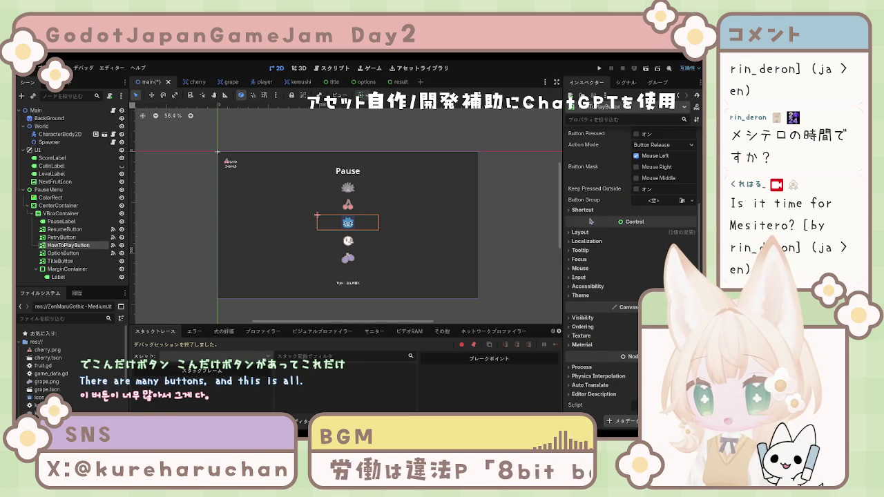
pyautogui.scroll(6, 590, 217)
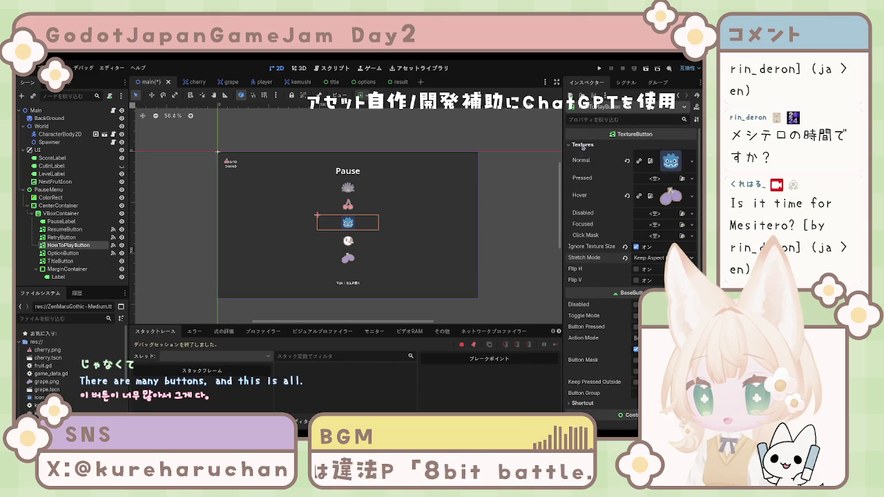
pyautogui.scroll(-6, 584, 181)
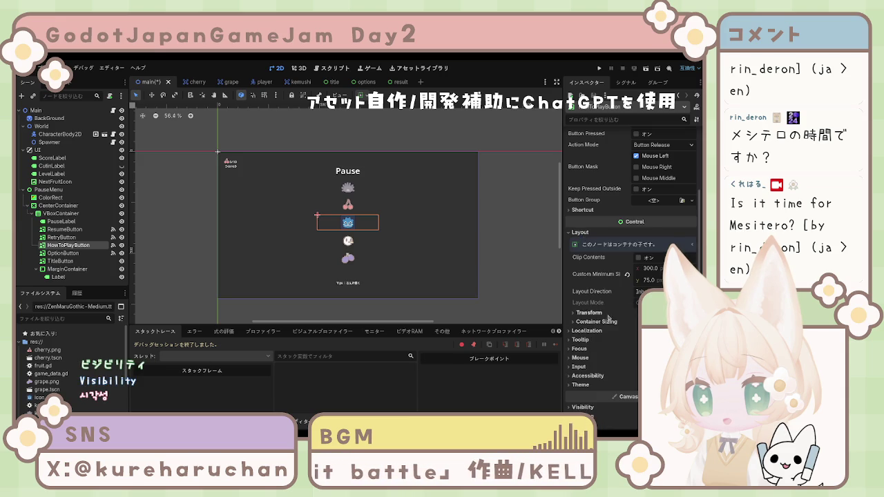
pyautogui.click(580, 232)
pyautogui.click(595, 250)
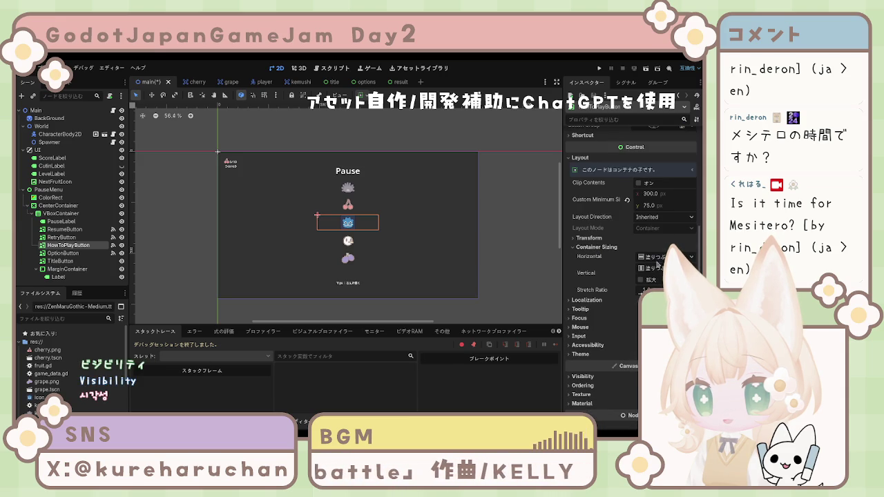
pyautogui.click(663, 256)
pyautogui.click(663, 277)
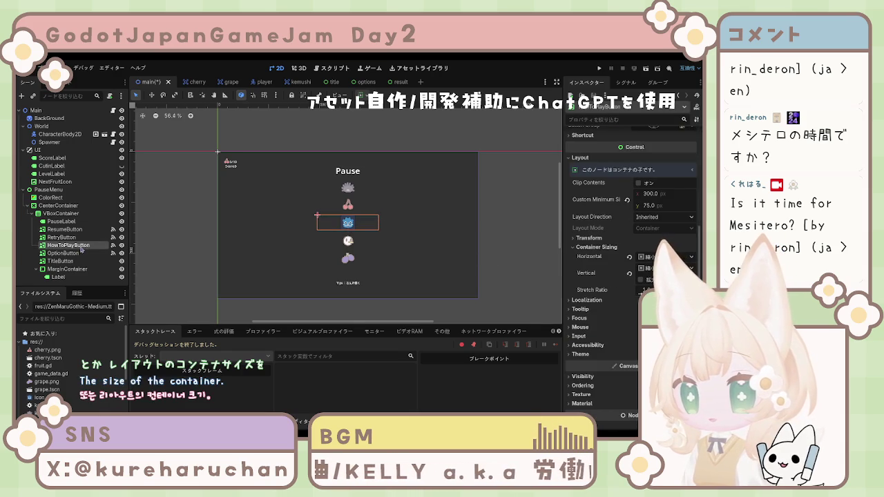
# Reset its custom minimum size to 0 × 0, checking the OptionButton's layout for reference
pyautogui.scroll(2, 608, 264)
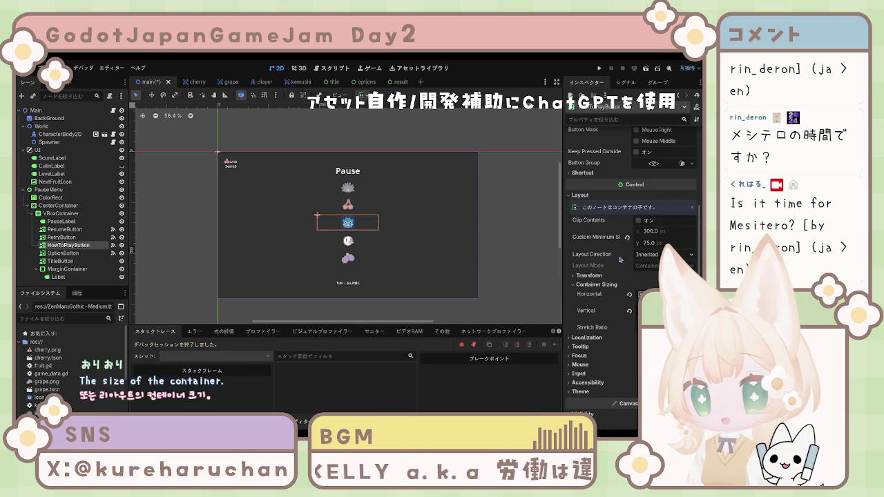
pyautogui.click(650, 231)
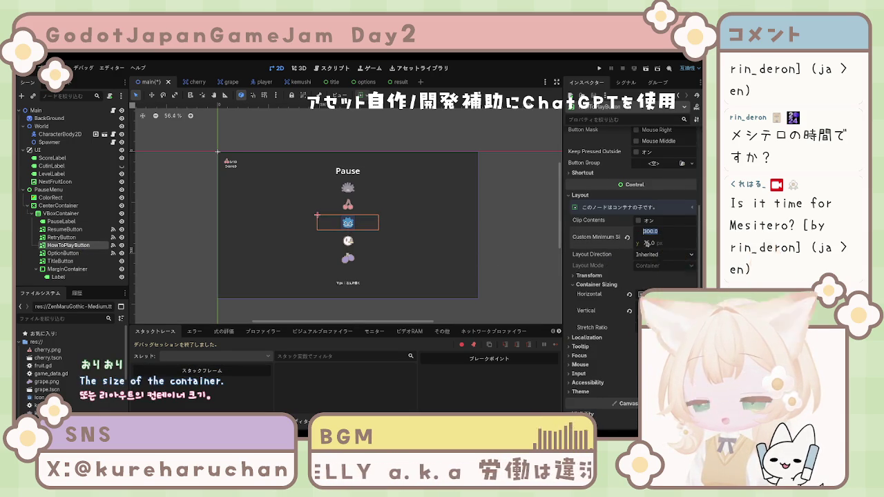
pyautogui.click(349, 242)
pyautogui.scroll(-2, 608, 269)
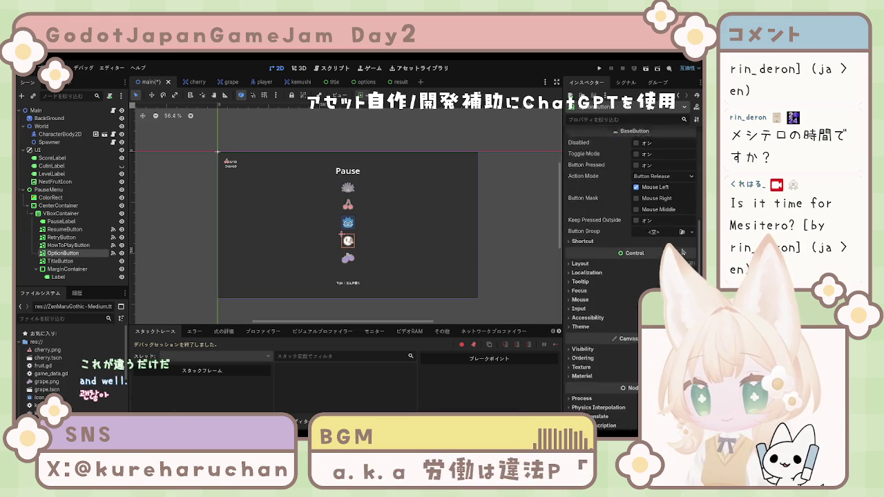
pyautogui.click(594, 232)
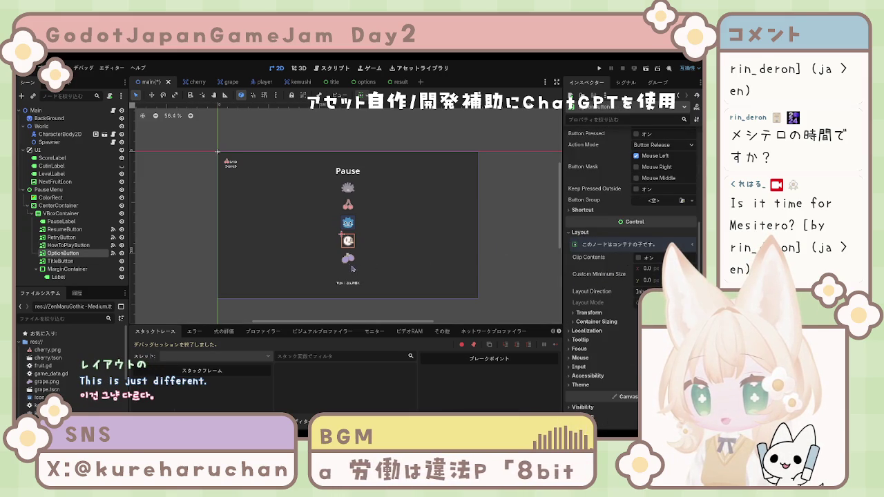
pyautogui.click(347, 223)
pyautogui.click(653, 244)
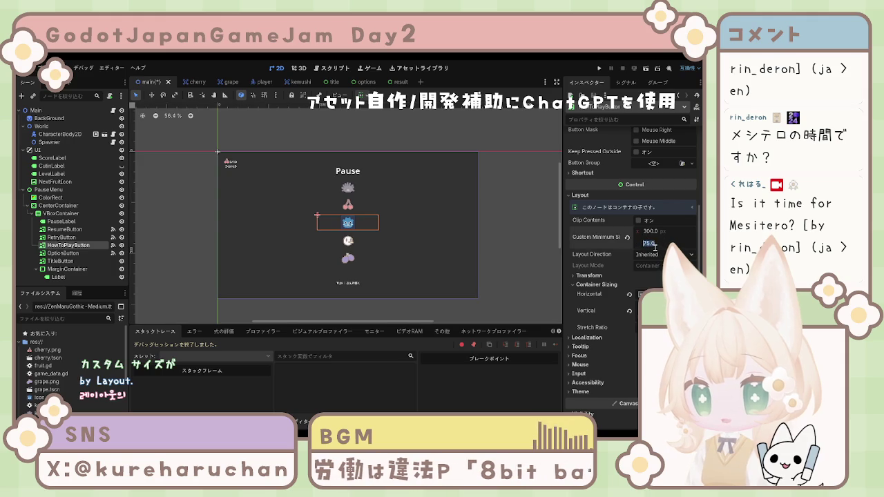
pyautogui.write('0')
pyautogui.press('Return')
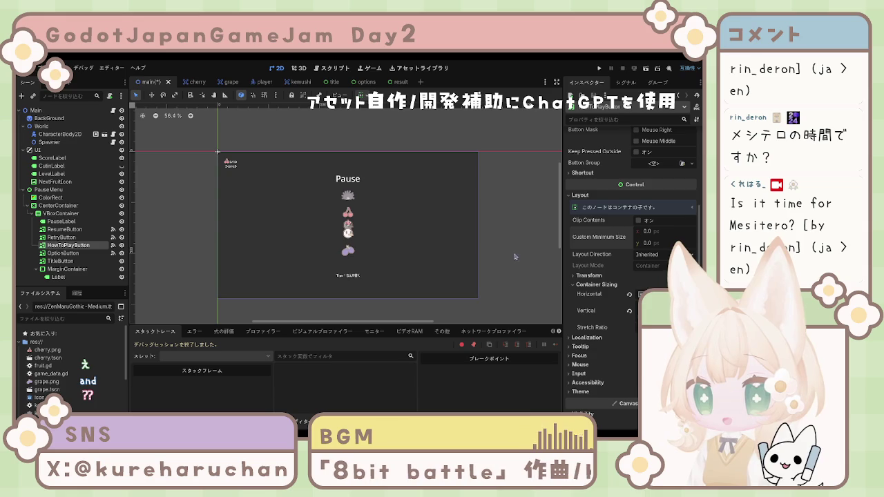
# Compare the OptionButton, TitleButton and cherry RetryButton settings, then reselect HowToPlayButton
pyautogui.click(351, 237)
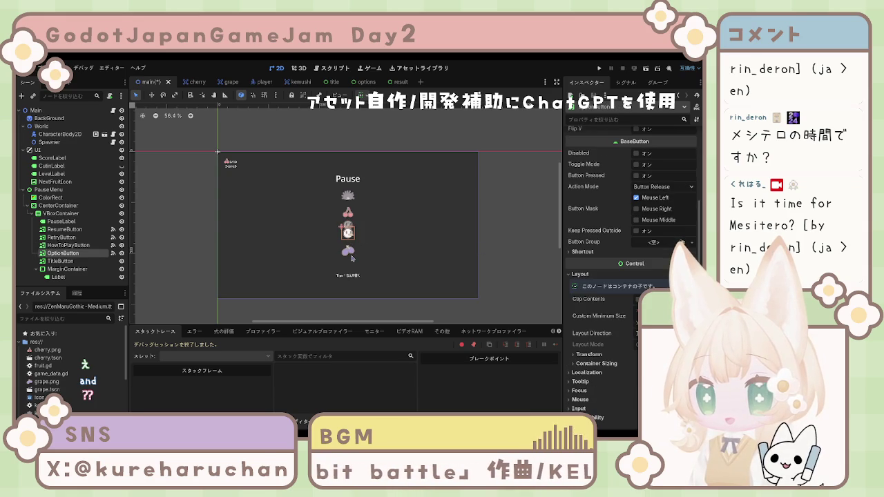
pyautogui.click(352, 257)
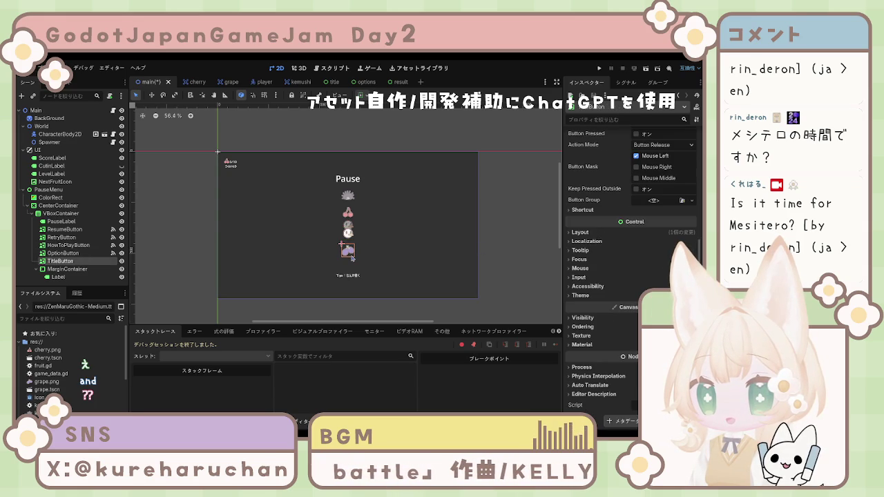
pyautogui.click(69, 245)
pyautogui.click(69, 253)
pyautogui.click(76, 262)
pyautogui.click(75, 254)
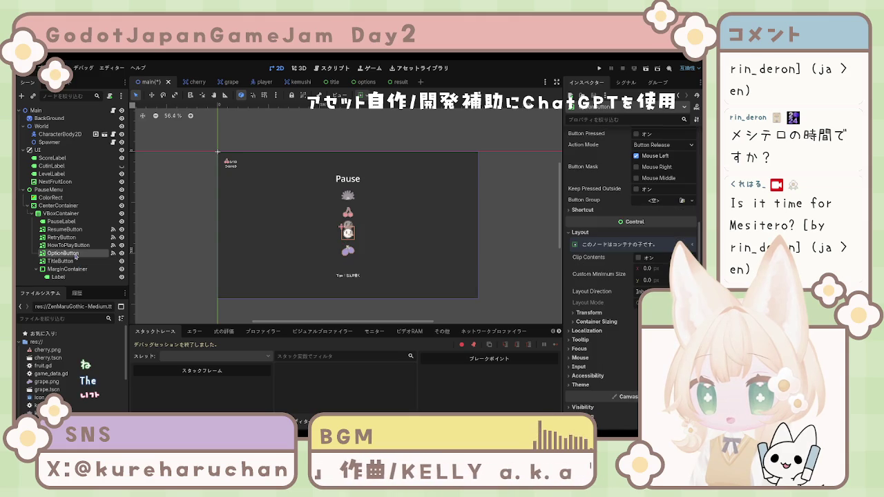
pyautogui.scroll(5, 640, 250)
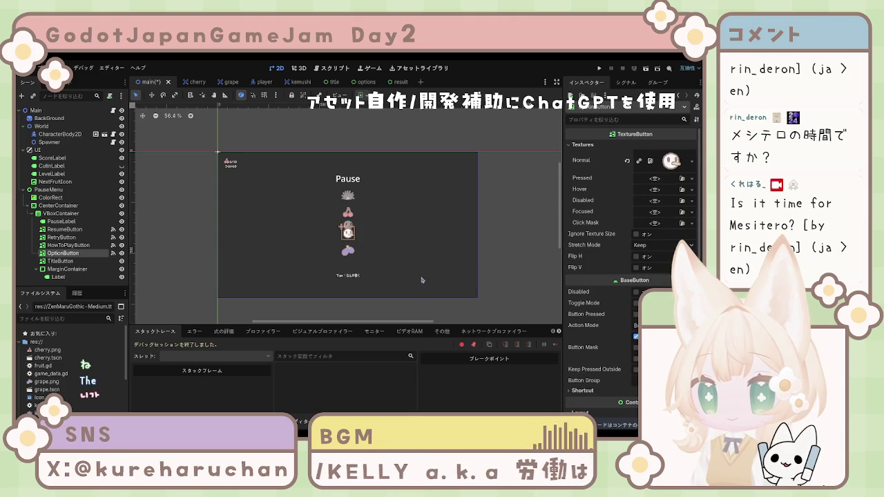
pyautogui.click(69, 237)
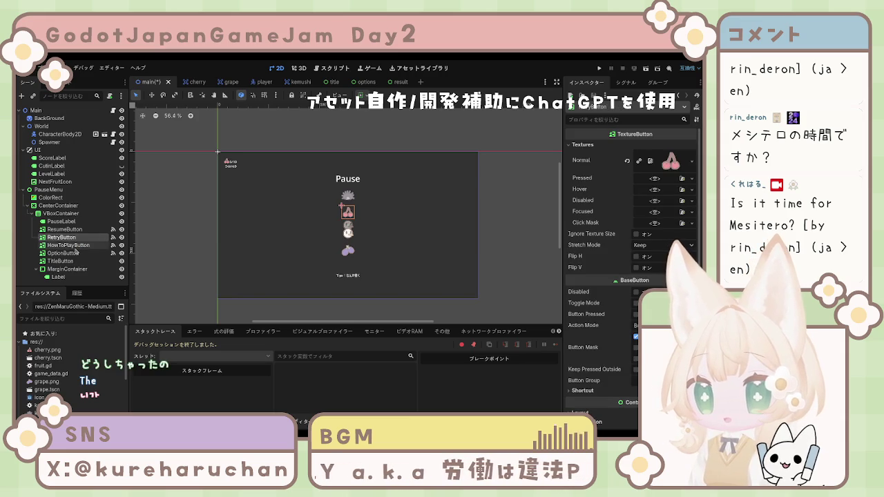
pyautogui.click(69, 245)
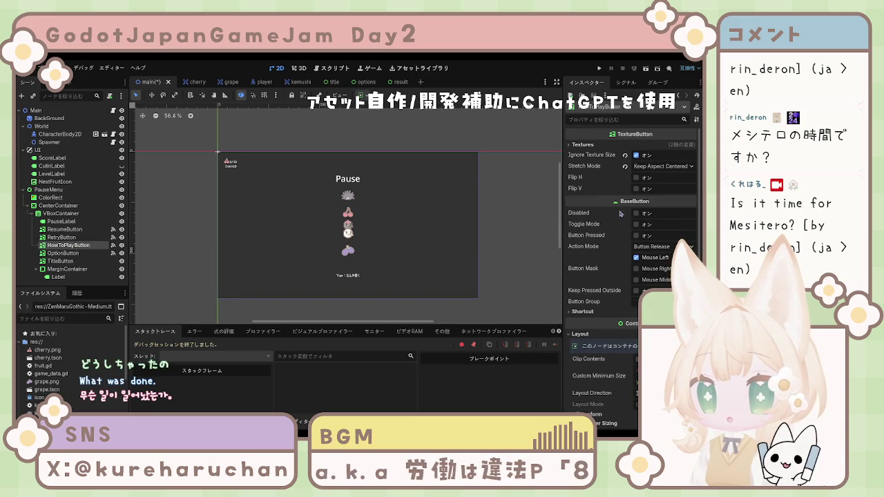
# Toggle Ignore Texture Size on the HowToPlayButton and reselect it
pyautogui.click(637, 157)
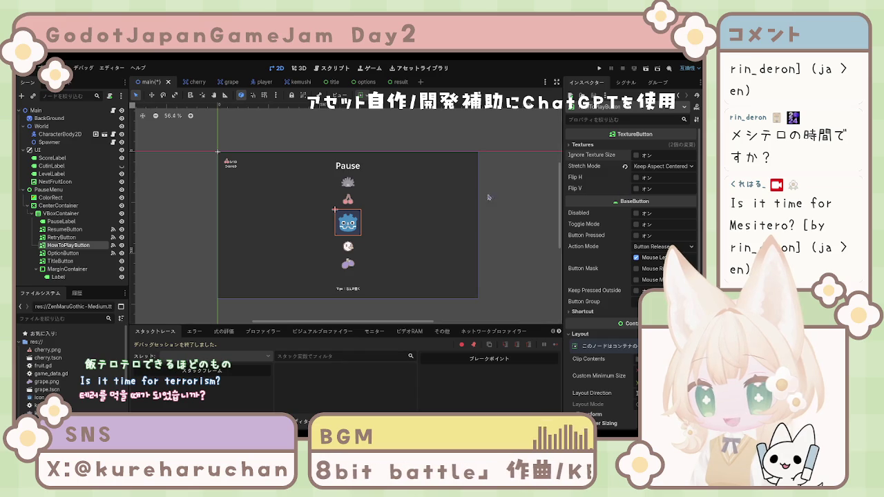
pyautogui.click(645, 156)
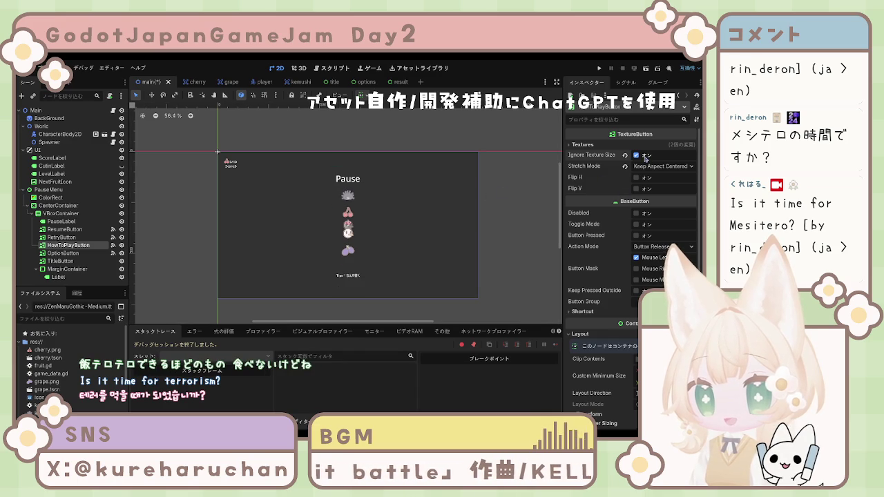
pyautogui.click(646, 157)
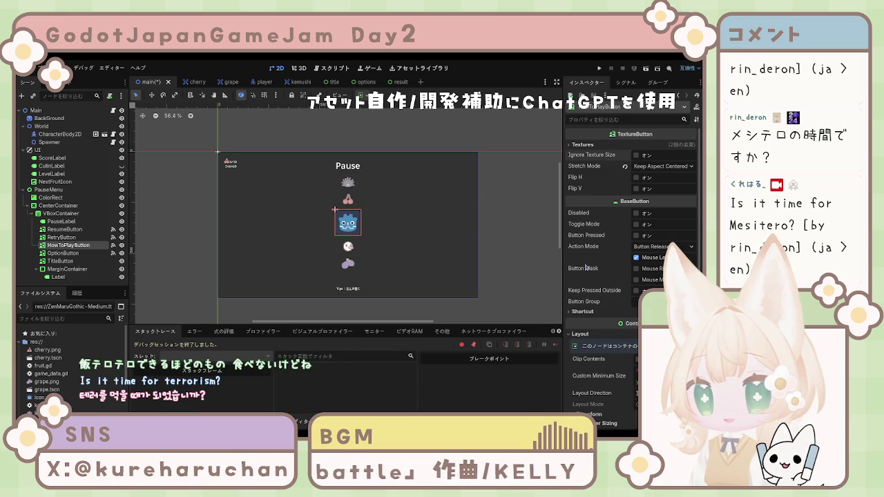
pyautogui.scroll(-3, 622, 231)
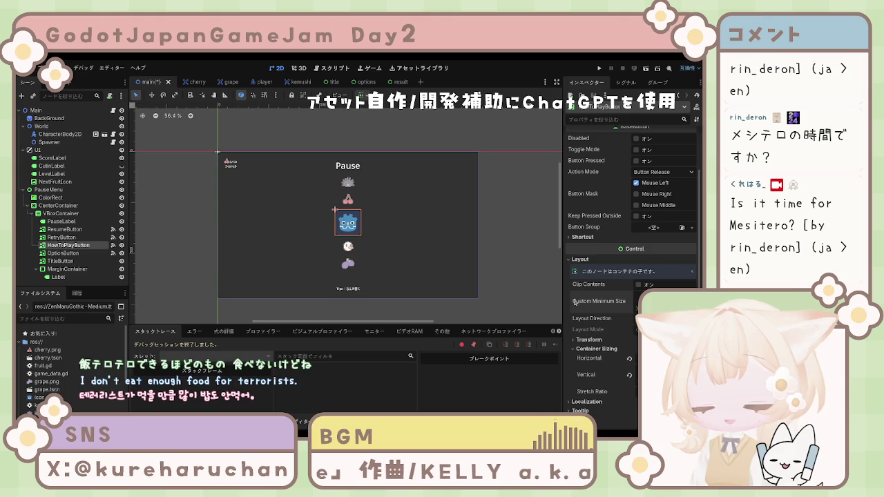
pyautogui.click(402, 242)
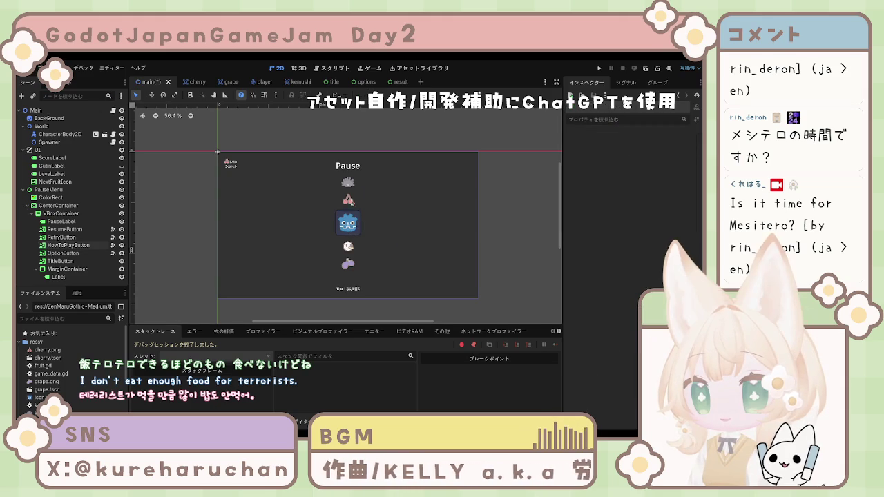
pyautogui.click(356, 230)
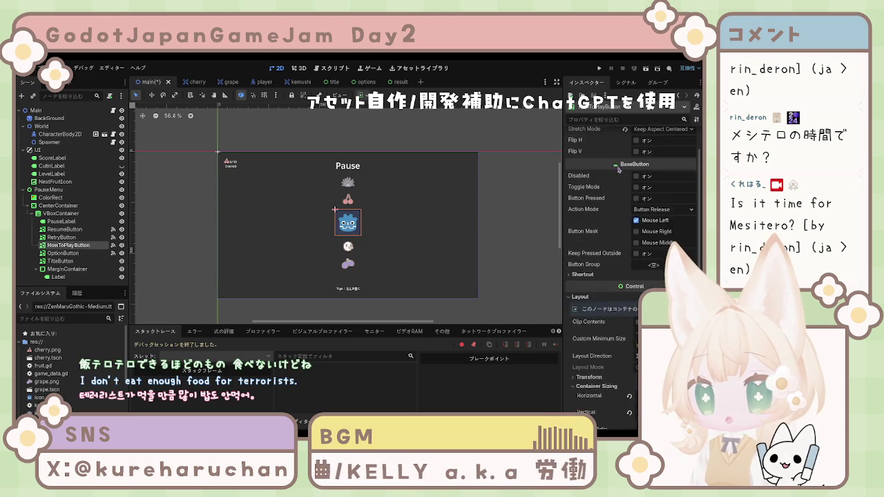
# Give the button's Normal texture the sea-urchin image and save the scene
pyautogui.click(604, 145)
pyautogui.click(674, 161)
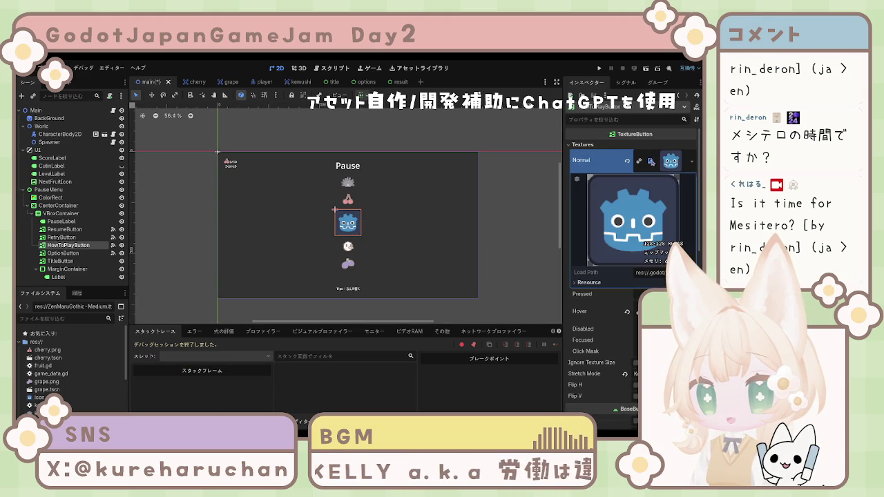
pyautogui.click(627, 161)
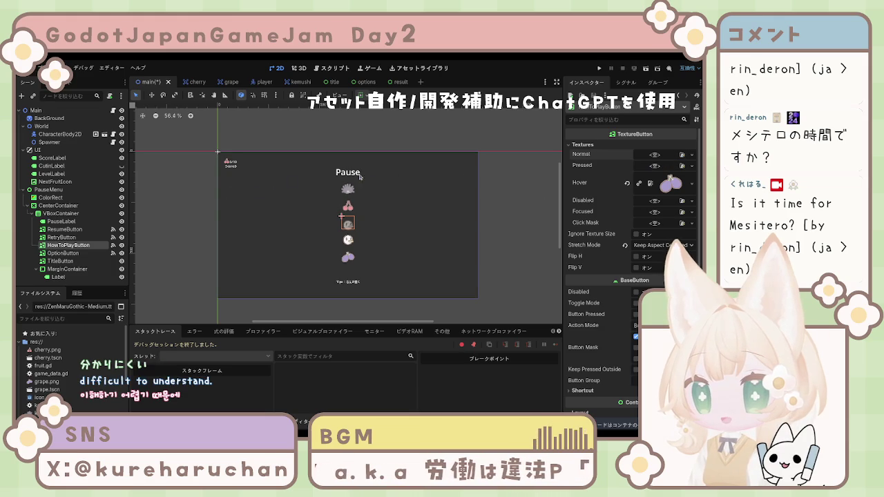
pyautogui.hotkey('ctrl', 'z')
pyautogui.click(517, 218)
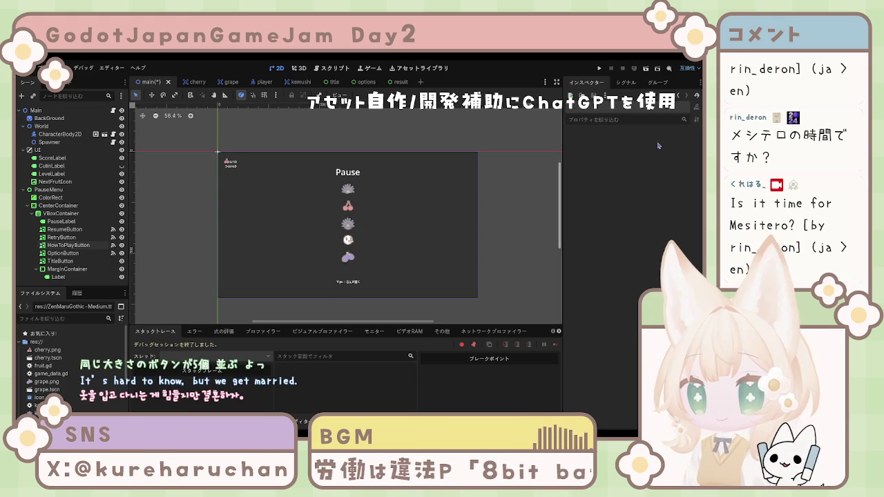
pyautogui.hotkey('ctrl', 's')
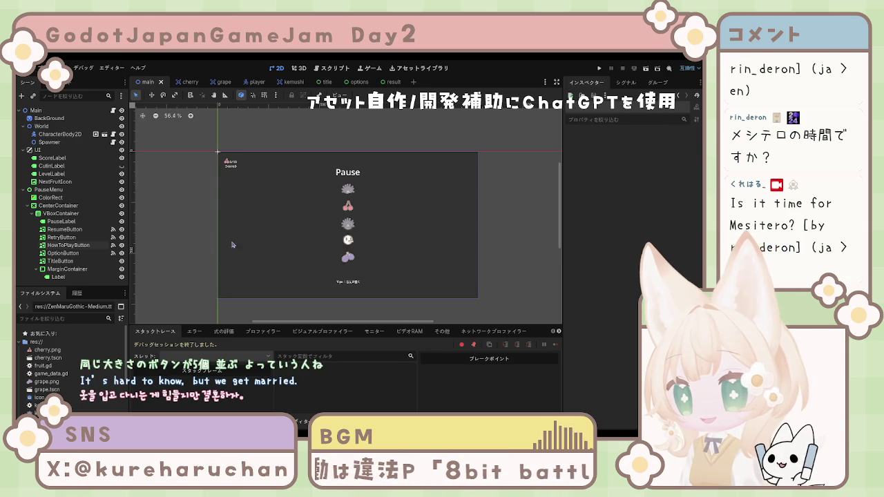
# Disconnect the button's pressed signal from _on_how_to_play_button_pressed and save the scene
pyautogui.click(85, 262)
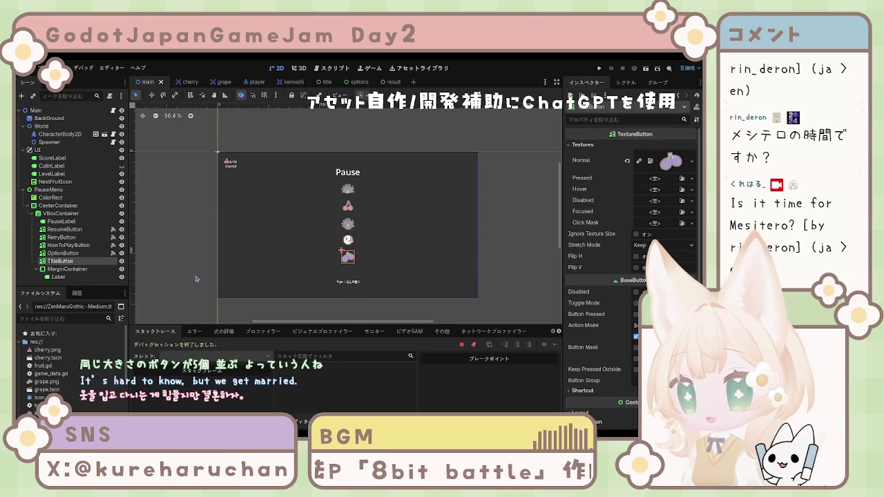
pyautogui.click(68, 245)
pyautogui.click(671, 161)
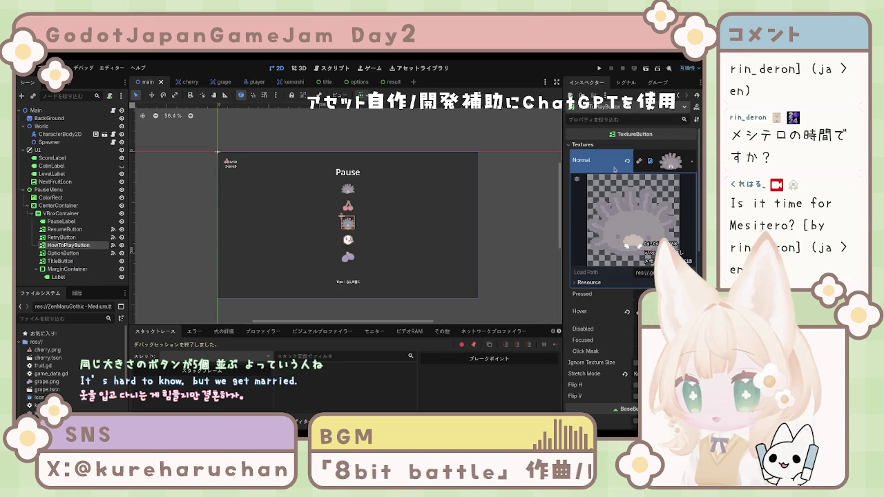
pyautogui.click(626, 82)
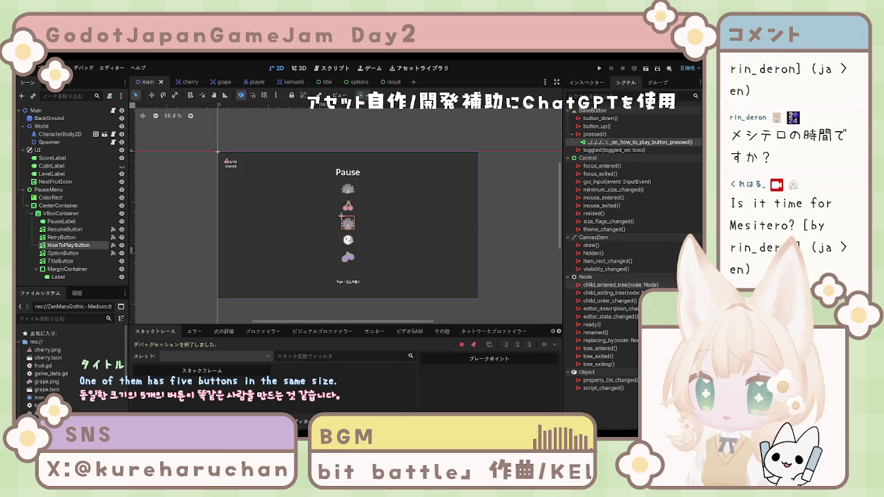
pyautogui.press('Delete')
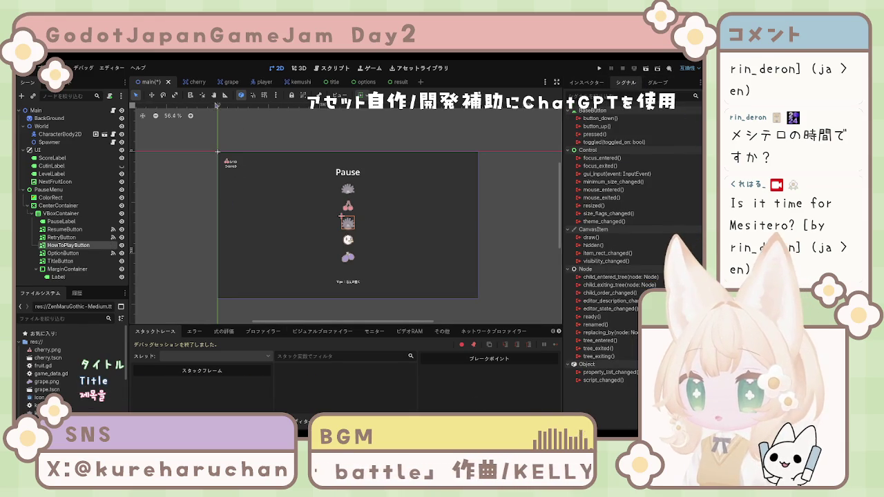
pyautogui.hotkey('ctrl', 's')
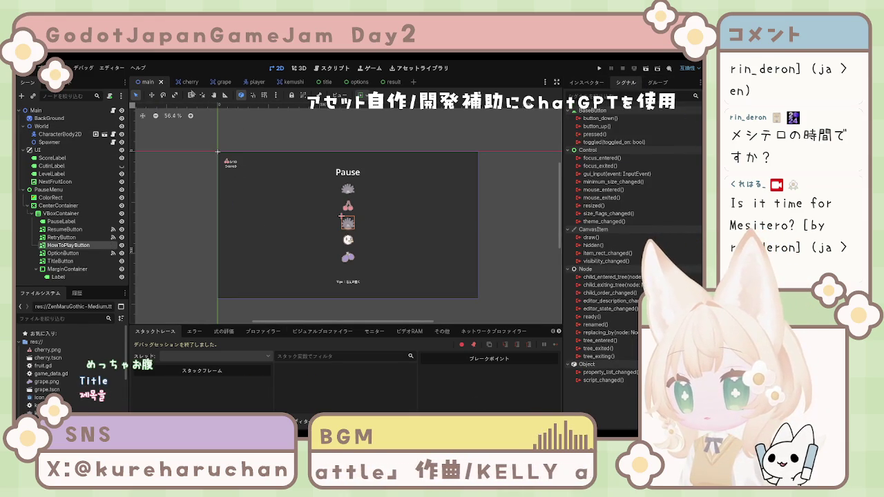
pyautogui.click(334, 67)
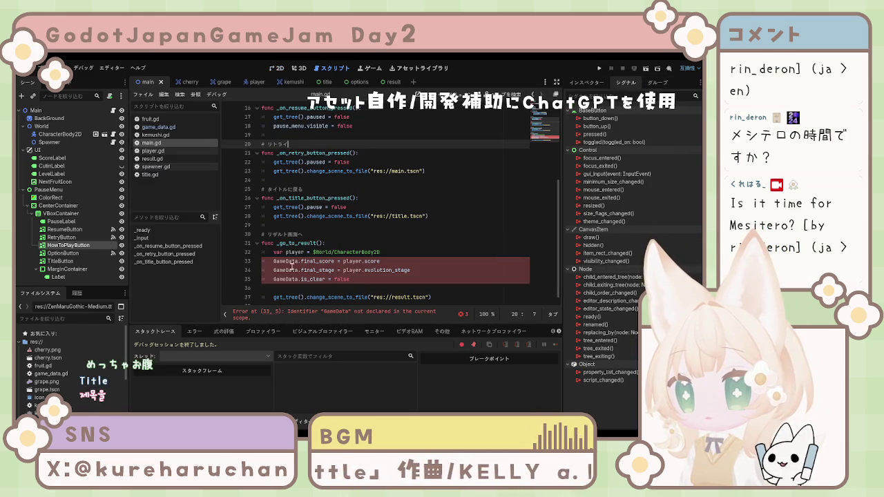
# Open game_data.gd to check its final_score, final_stage and is_clear declarations
pyautogui.click(349, 278)
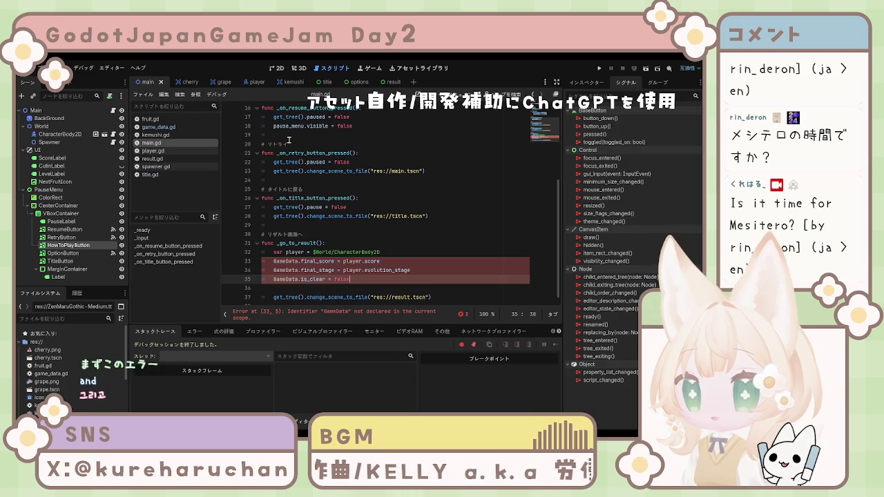
pyautogui.click(159, 127)
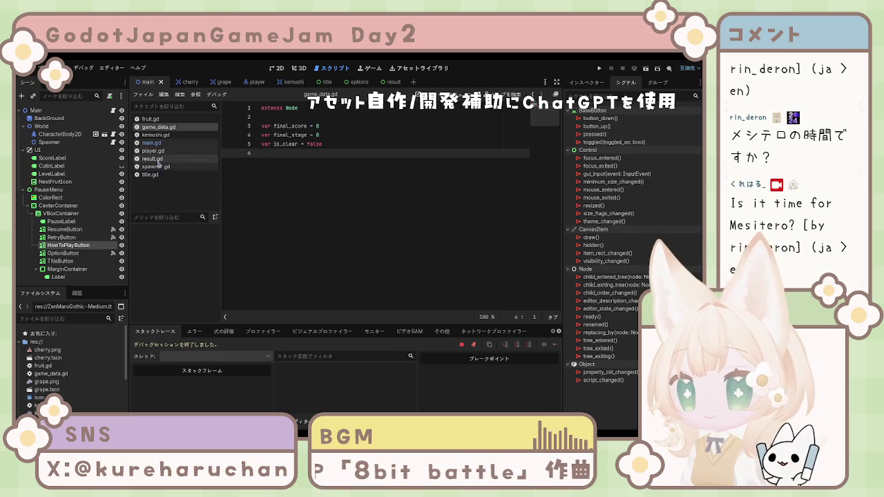
# Select the Main and World nodes, then reopen main.gd at the GameData error on line 33
pyautogui.click(52, 111)
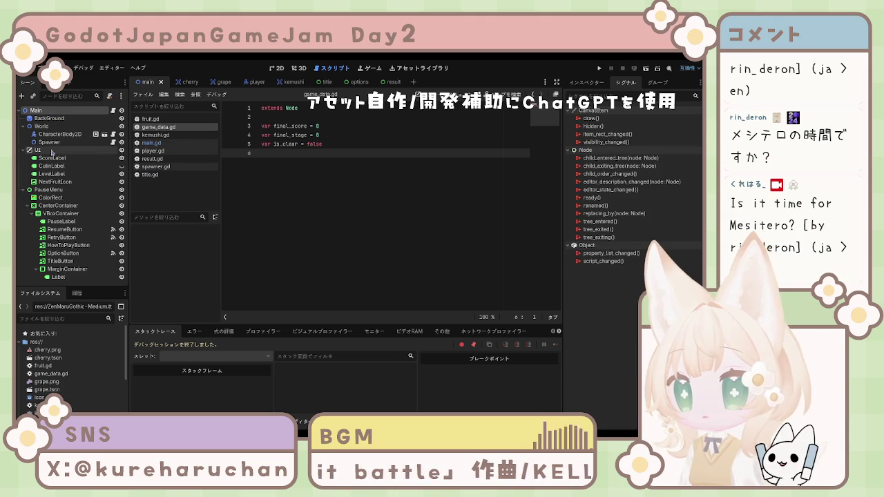
pyautogui.click(45, 128)
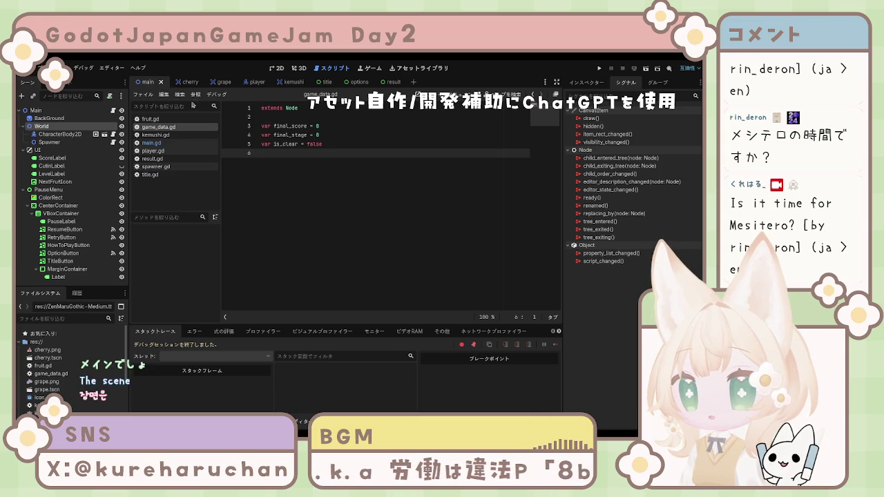
pyautogui.click(165, 143)
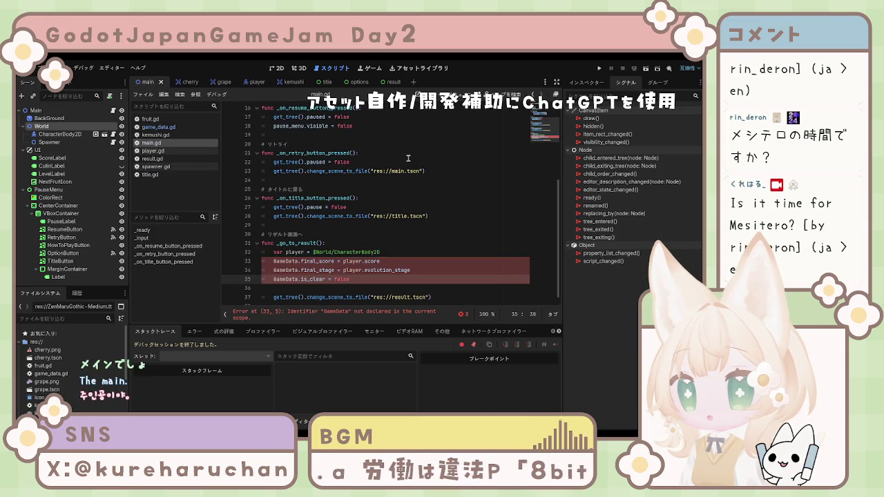
# Test-run the game, stop it, check line 33 of main.gd and select the output's run log
pyautogui.click(601, 69)
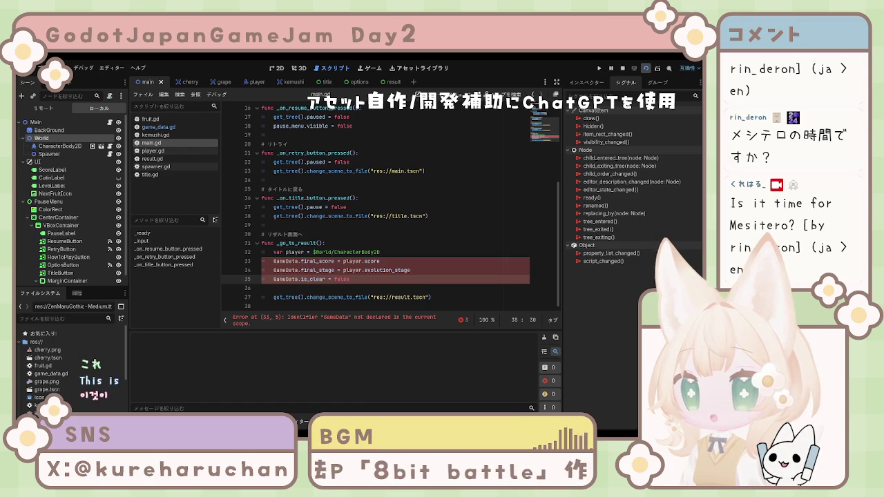
pyautogui.press('F8')
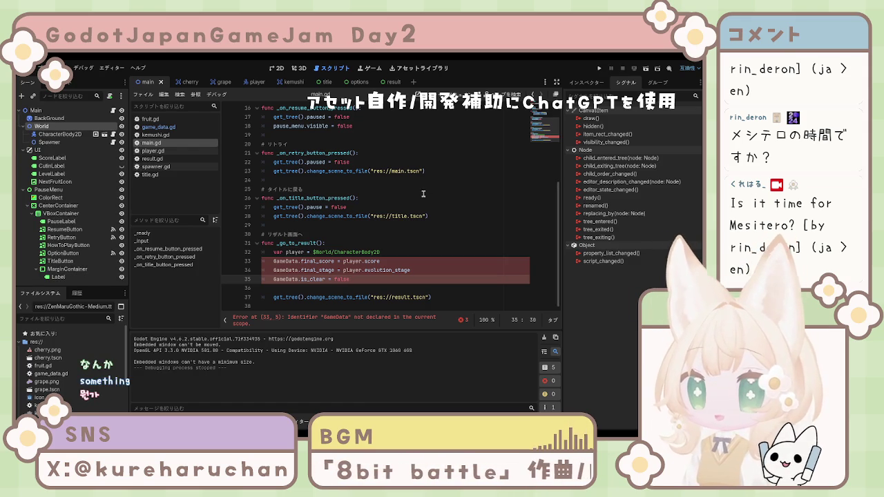
pyautogui.click(344, 262)
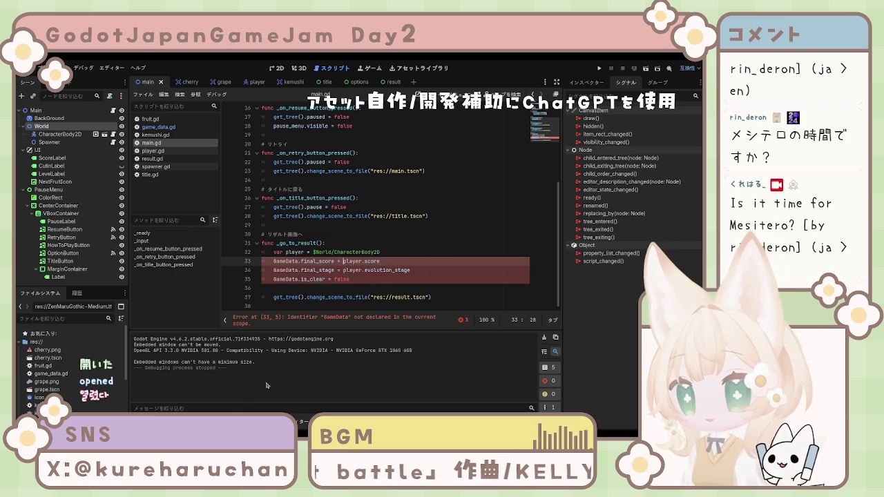
pyautogui.moveTo(235, 368)
pyautogui.mouseDown()
pyautogui.moveTo(122, 365)
pyautogui.moveTo(114, 346)
pyautogui.mouseUp()
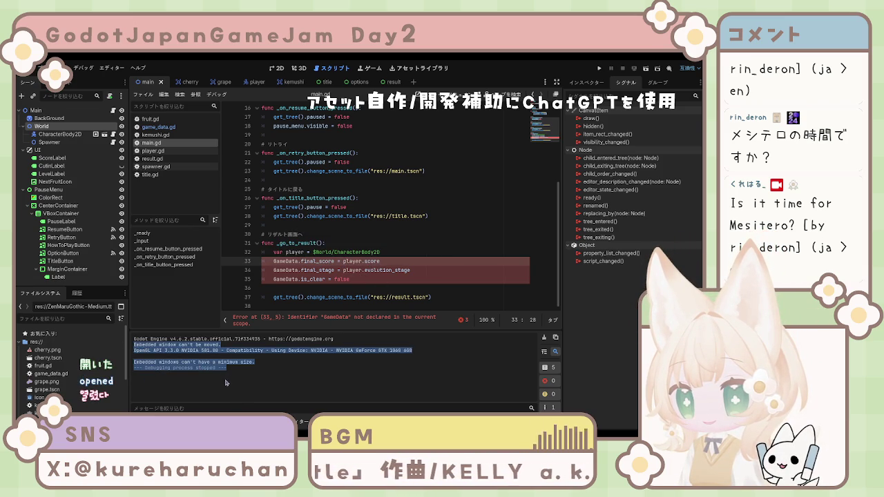
# From line 36 of main.gd, run the game a second time and stop it
pyautogui.click(374, 290)
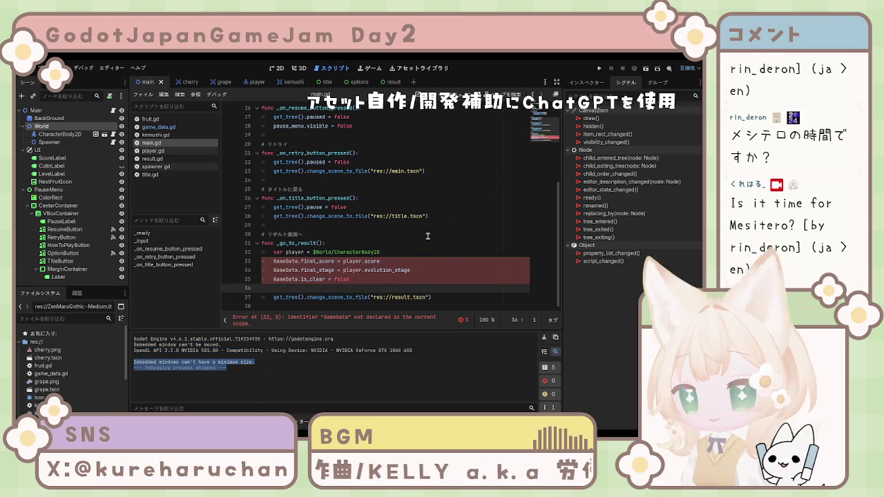
pyautogui.scroll(2, 428, 236)
pyautogui.scroll(-2, 427, 237)
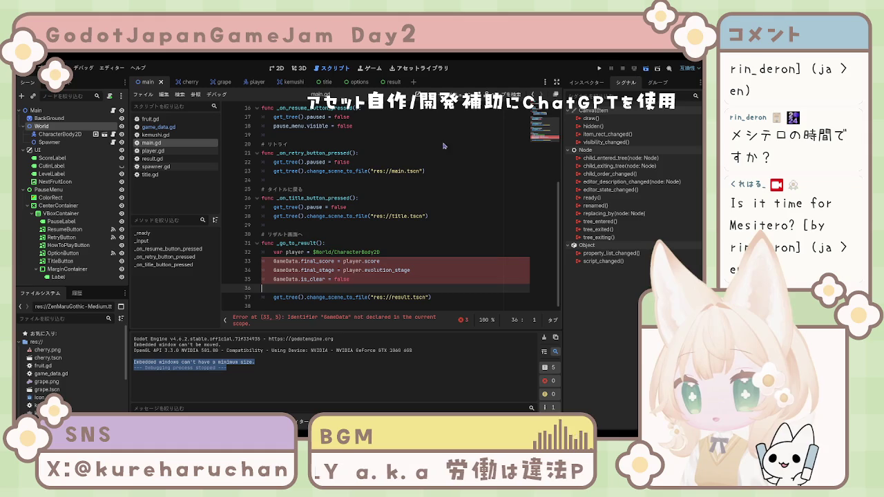
pyautogui.click(646, 68)
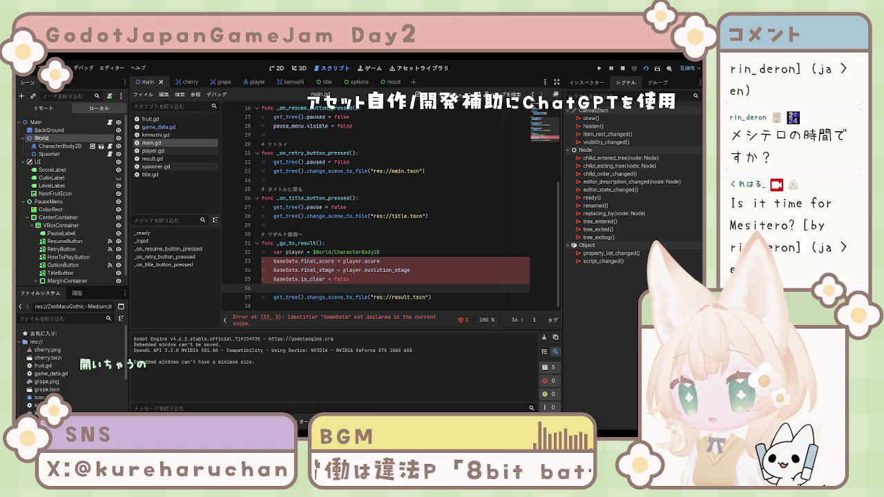
pyautogui.press('F8')
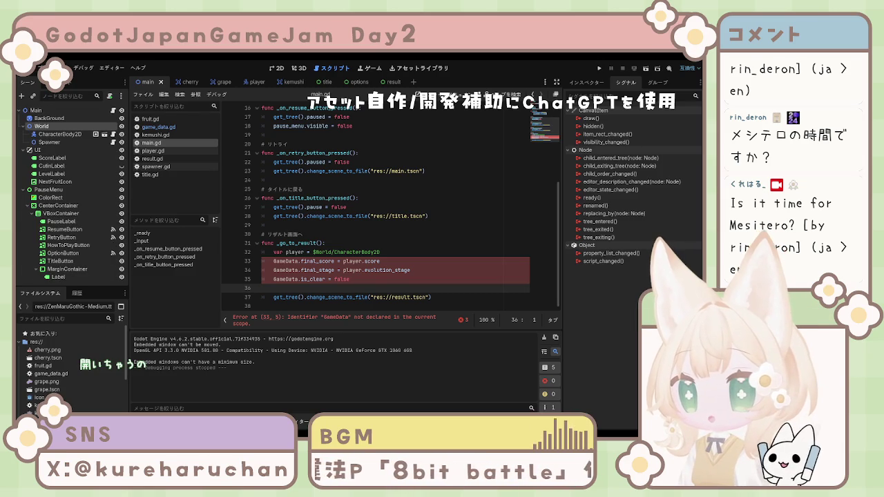
pyautogui.scroll(5, 387, 208)
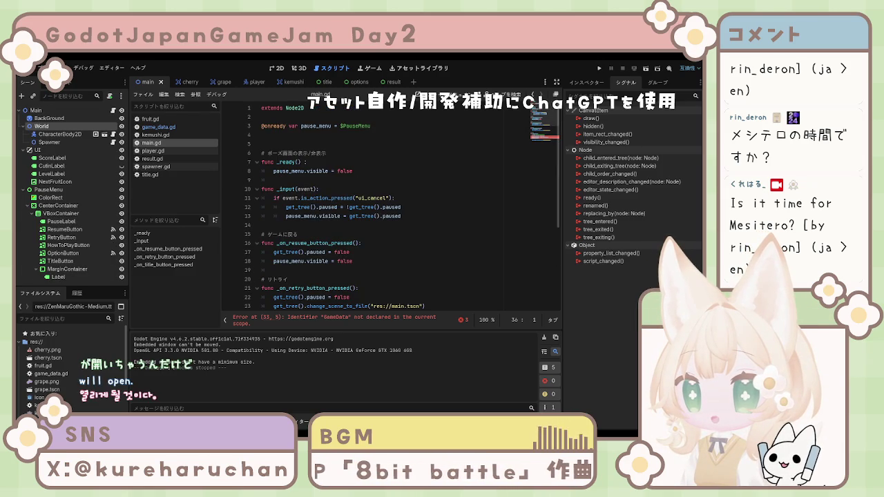
# Select all of main.gd's pause-menu code, then deselect it and scroll through the script
pyautogui.hotkey('ctrl', 'a')
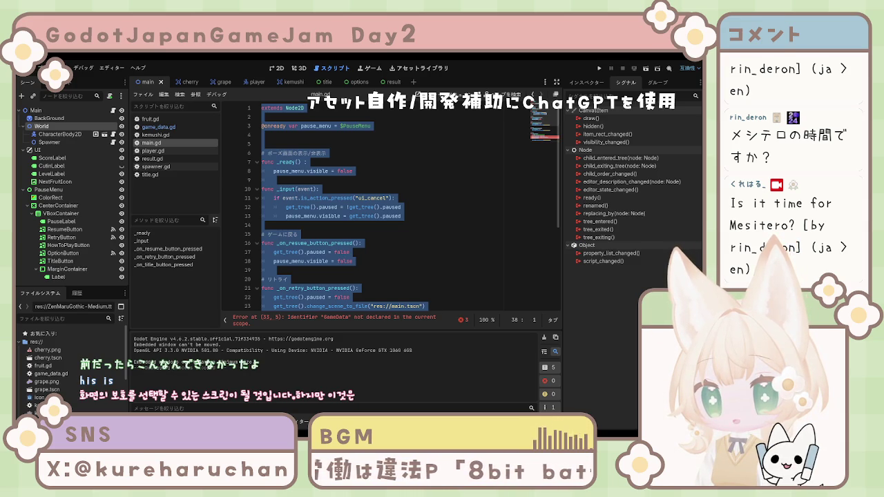
pyautogui.click(408, 271)
pyautogui.scroll(-1, 410, 259)
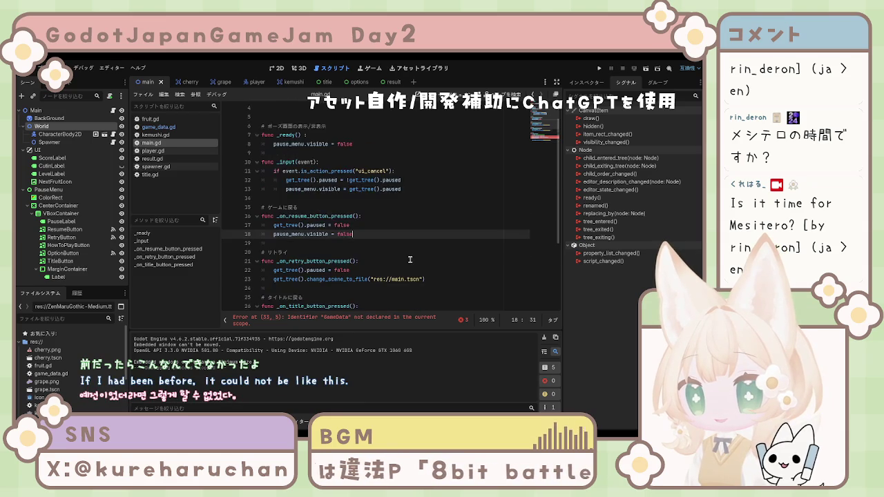
pyautogui.scroll(-4, 410, 260)
pyautogui.scroll(5, 409, 259)
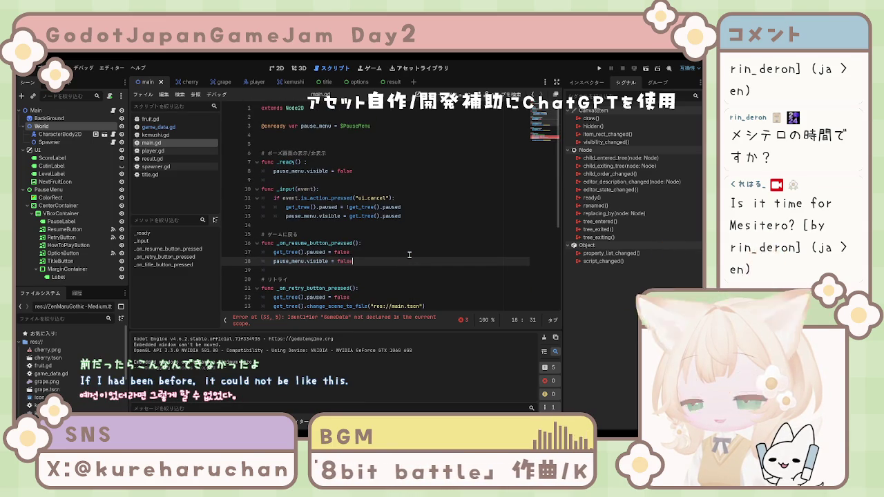
pyautogui.scroll(-3, 54, 388)
pyautogui.scroll(-2, 54, 388)
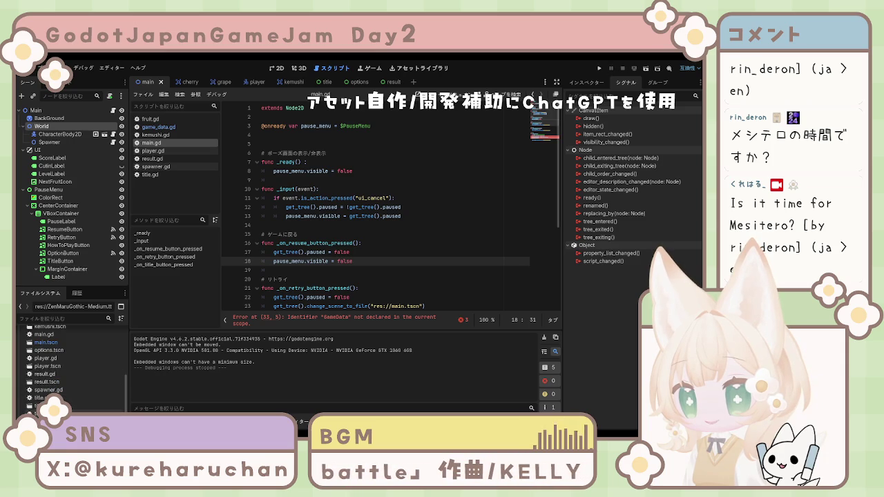
pyautogui.scroll(5, 54, 366)
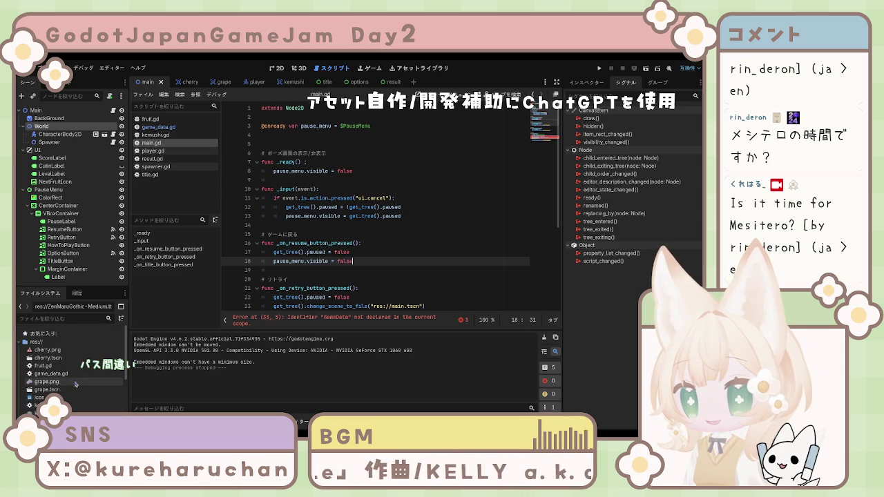
pyautogui.click(52, 374)
pyautogui.click(417, 279)
pyautogui.scroll(-5, 442, 269)
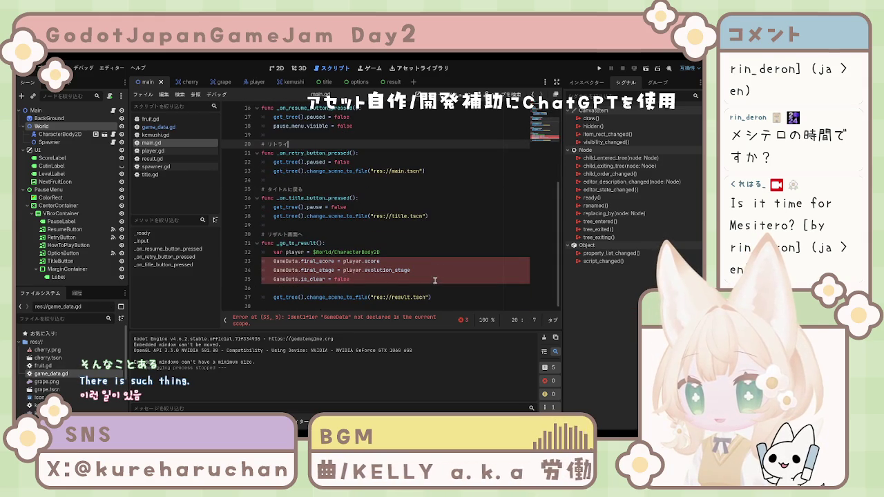
pyautogui.click(433, 287)
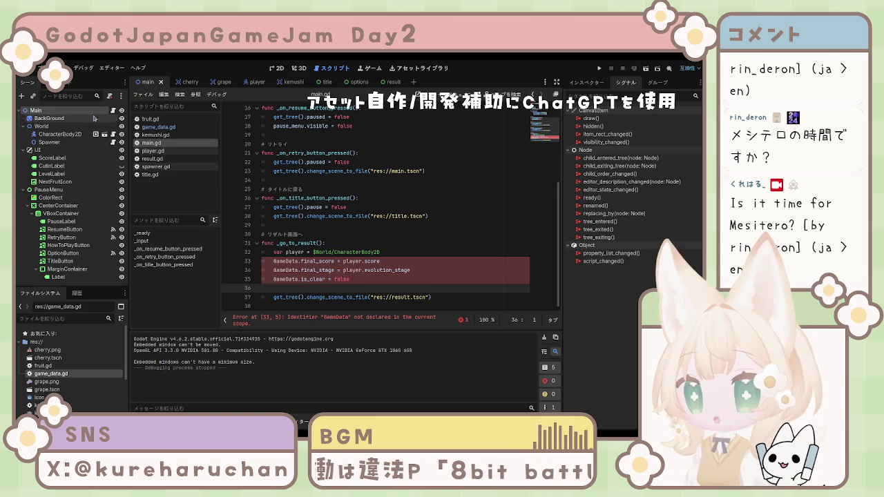
pyautogui.click(113, 134)
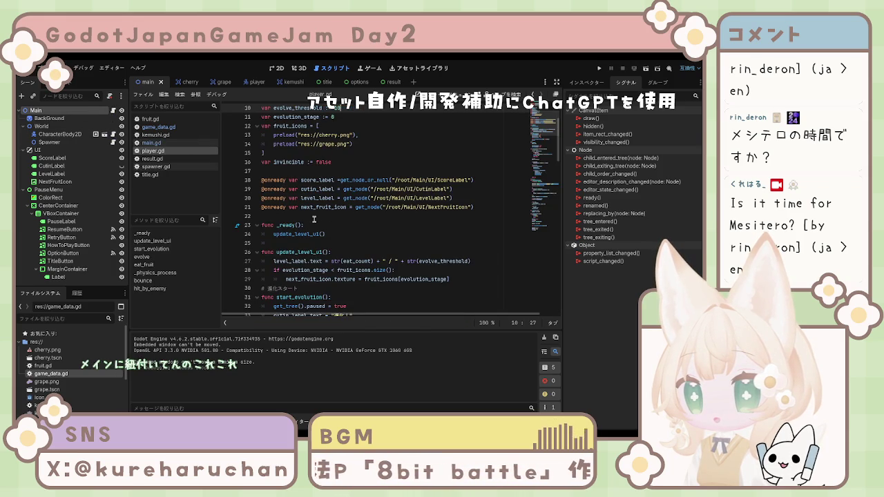
pyautogui.scroll(3, 314, 219)
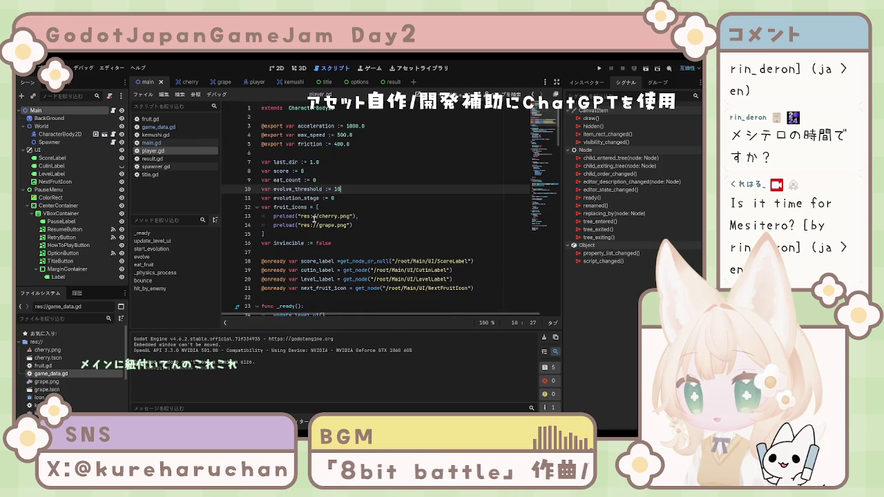
pyautogui.scroll(-15, 313, 219)
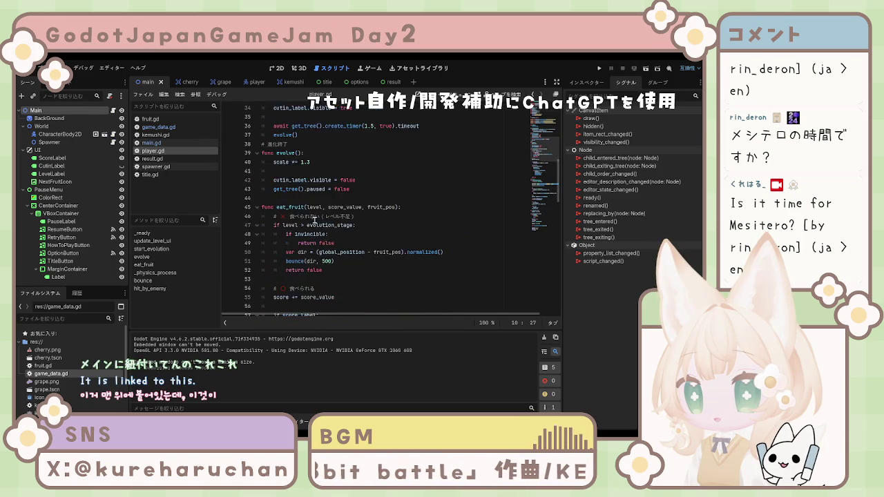
pyautogui.scroll(-18, 315, 220)
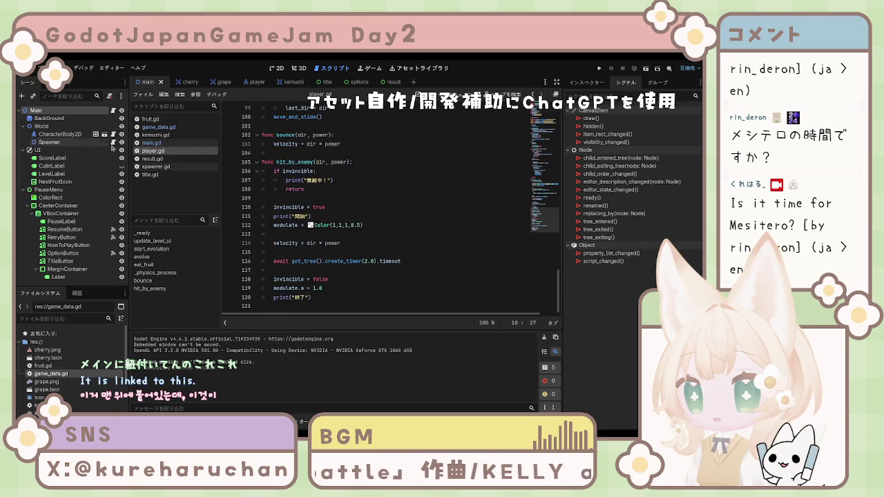
pyautogui.click(110, 142)
pyautogui.scroll(-2, 323, 214)
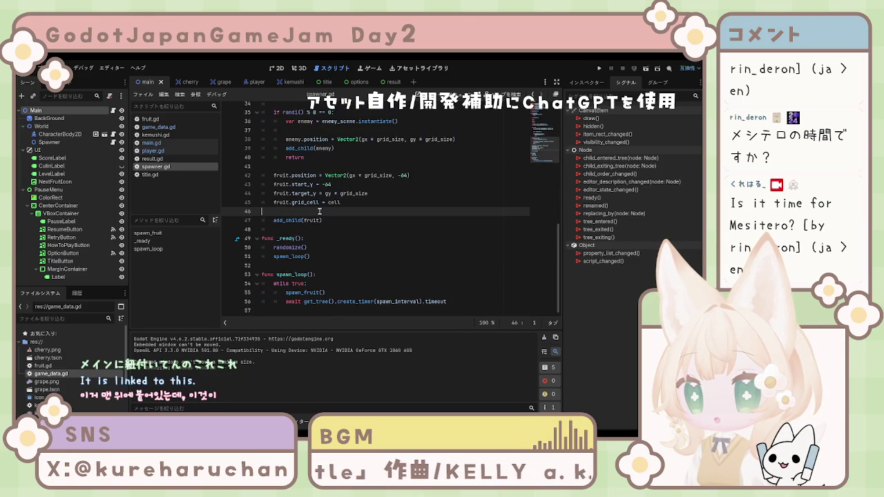
pyautogui.scroll(11, 322, 214)
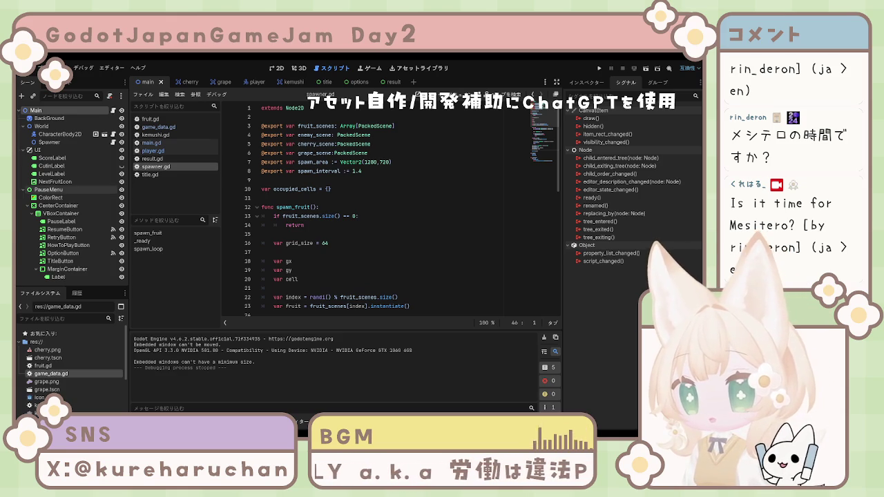
pyautogui.click(152, 142)
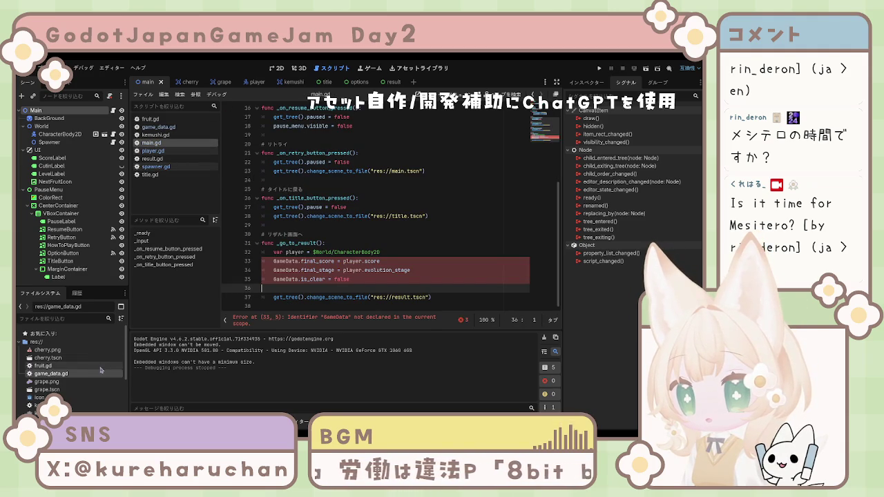
pyautogui.scroll(-3, 100, 371)
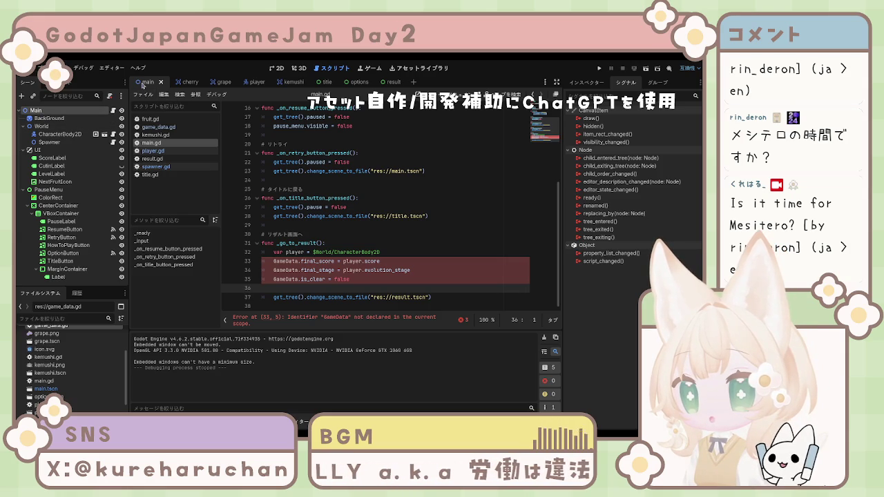
pyautogui.click(647, 71)
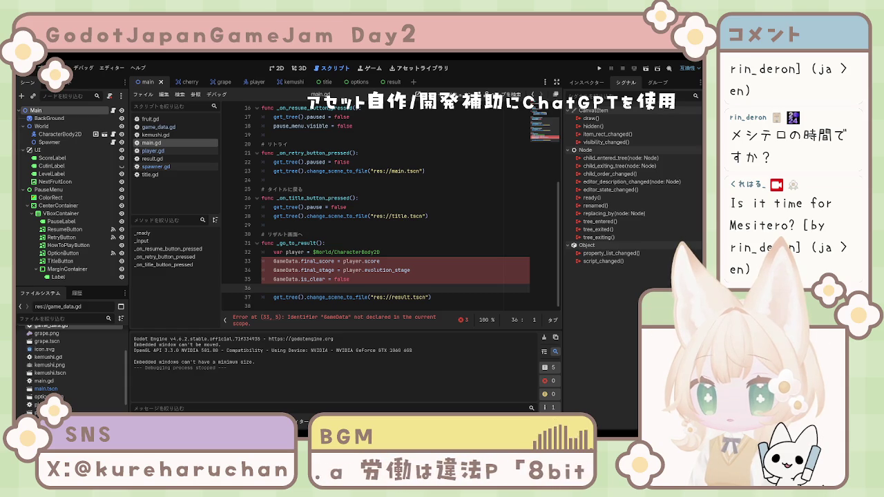
pyautogui.click(323, 208)
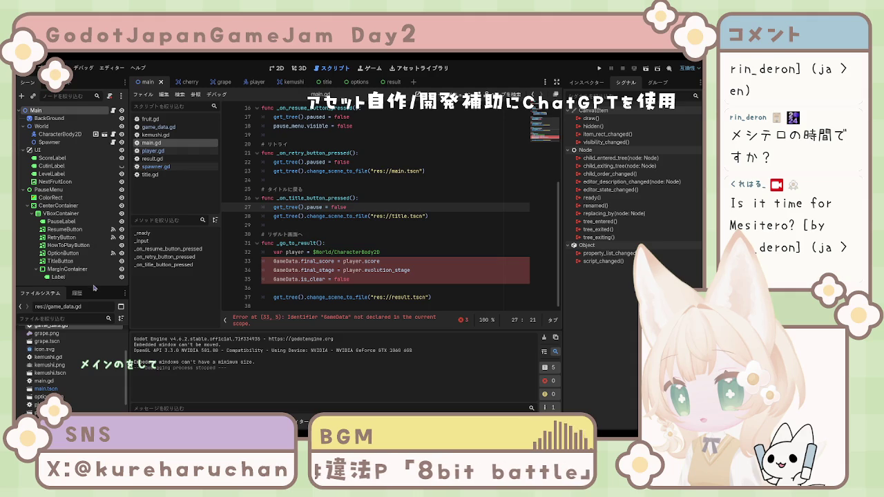
pyautogui.click(46, 389)
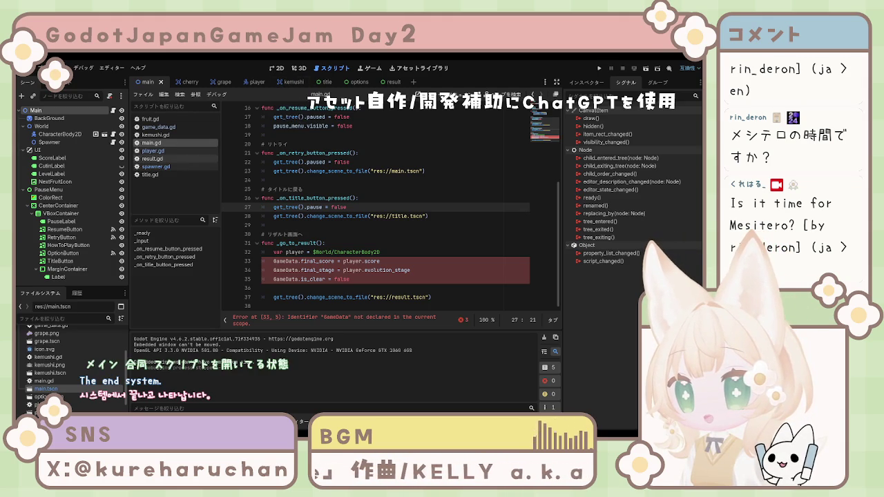
# Review player.gd, test-run and stop the game, then return to the Main scene's 2D view
pyautogui.click(163, 153)
pyautogui.click(648, 70)
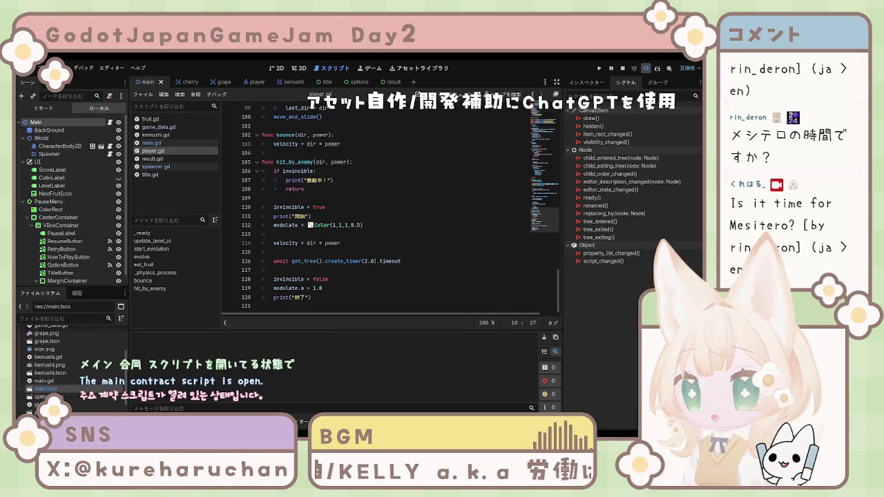
pyautogui.press('F8')
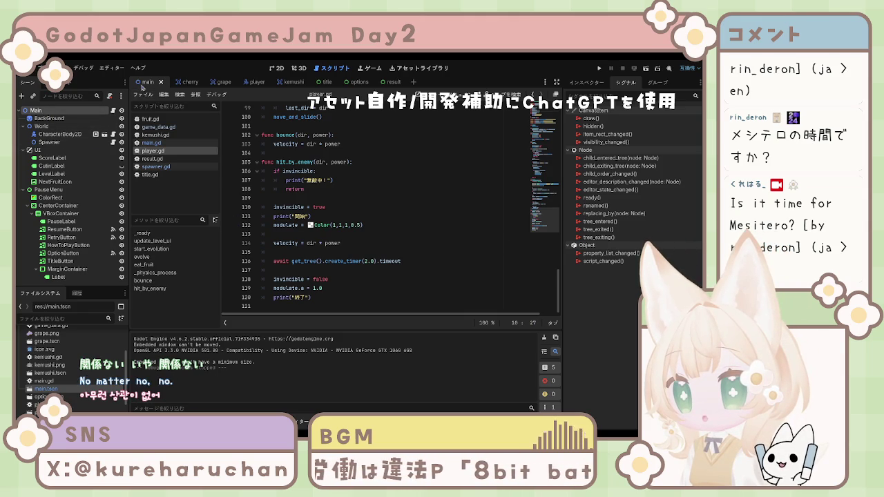
pyautogui.scroll(9, 274, 172)
pyautogui.click(277, 68)
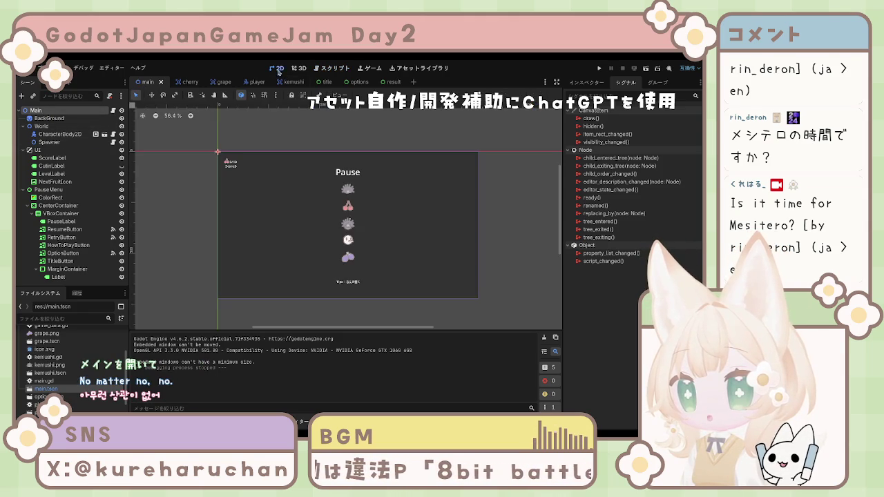
# Test-run the game to try the pause menu, then start a fresh run with F5
pyautogui.click(600, 69)
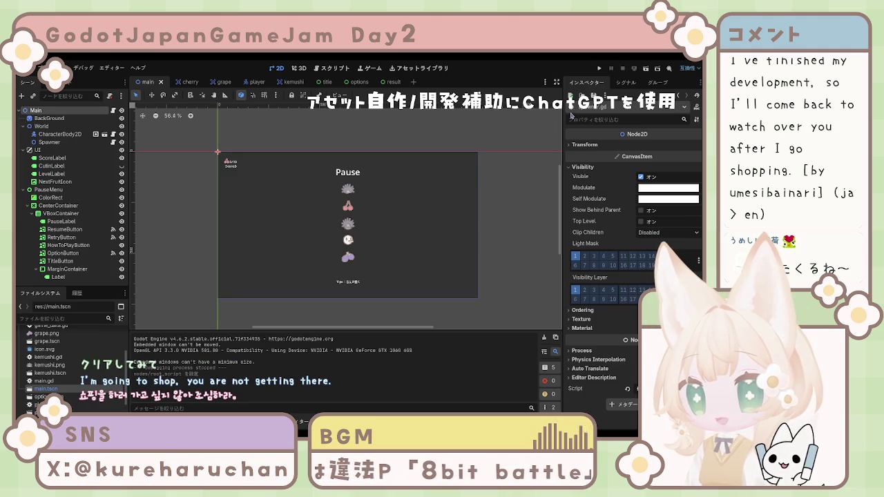
pyautogui.press('F5')
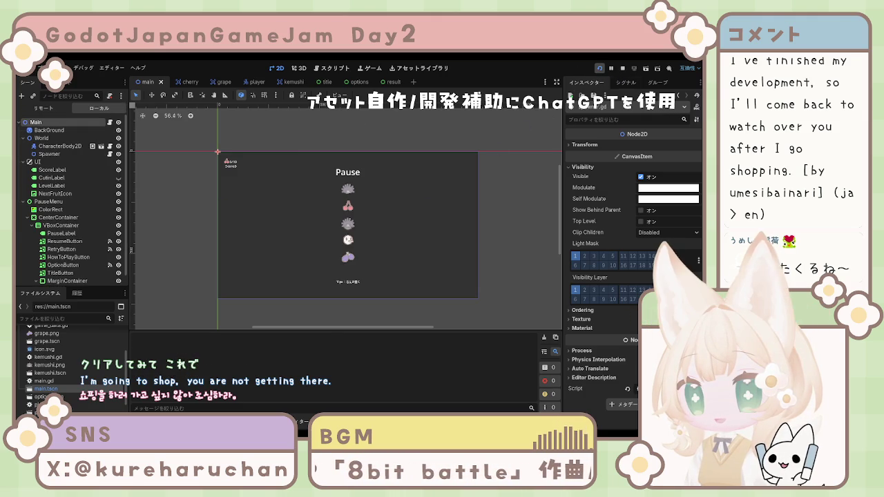
# Stop the running game and save the Main scene
pyautogui.press('F8')
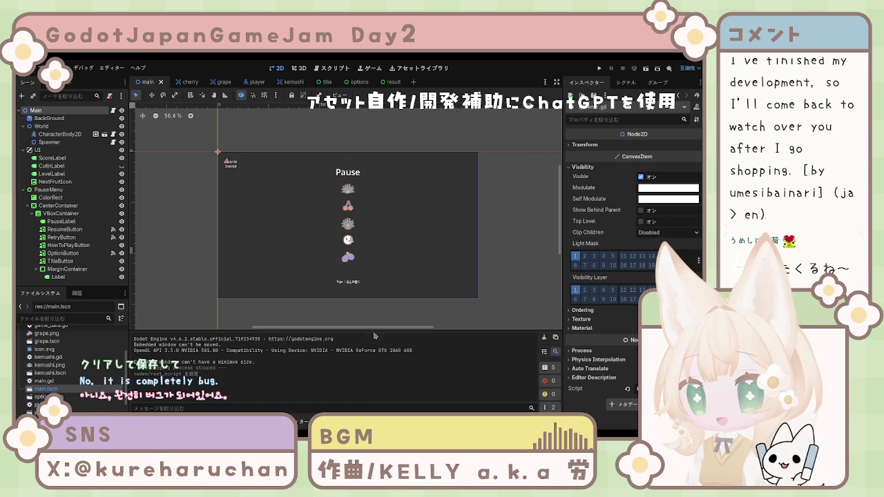
pyautogui.click(599, 71)
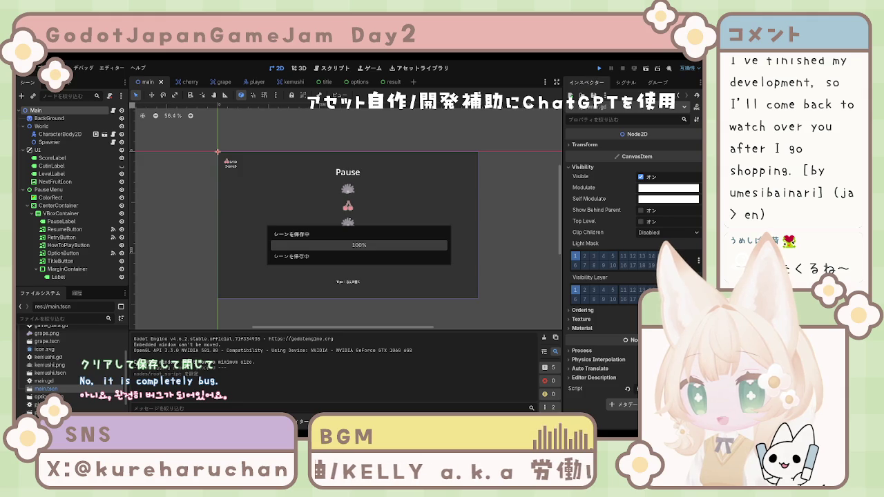
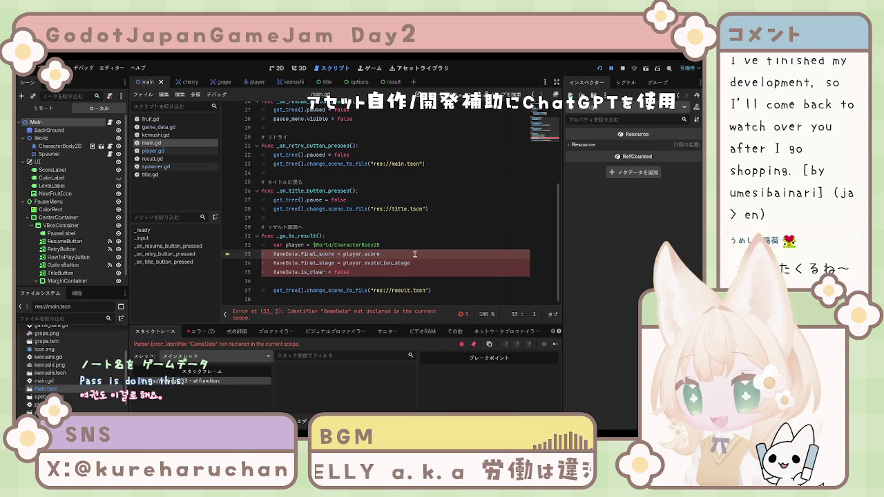
# Save the current scene and stop the old debug session
pyautogui.press('End')
pyautogui.hotkey('ctrl', 's')
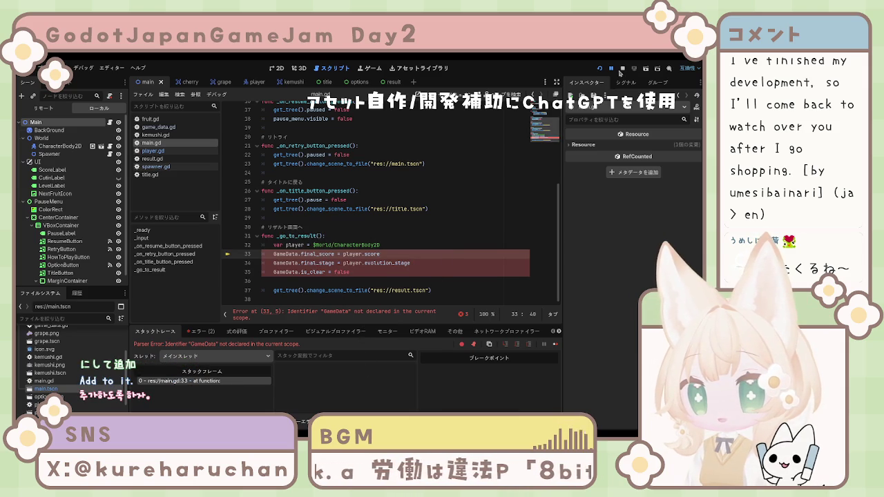
pyautogui.click(359, 218)
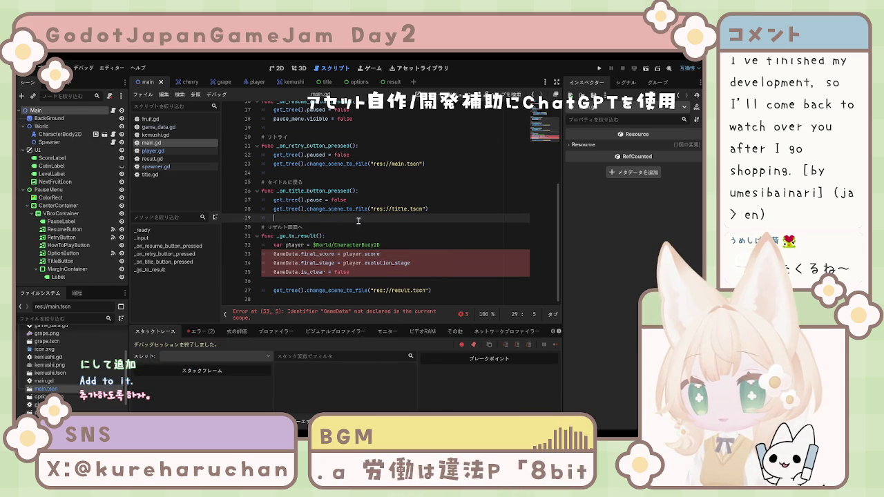
pyautogui.click(381, 273)
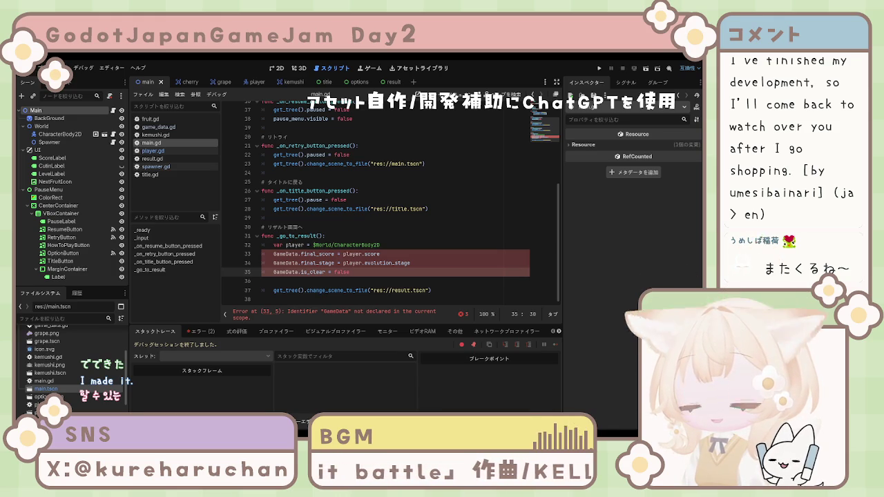
# Test-run the game to try the pause menu, then jump to the GameData error line
pyautogui.press('F5')
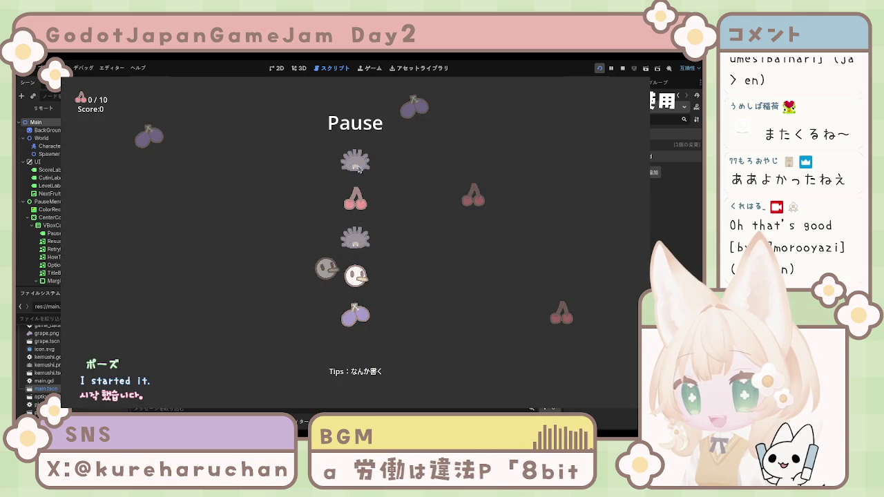
pyautogui.press('F8')
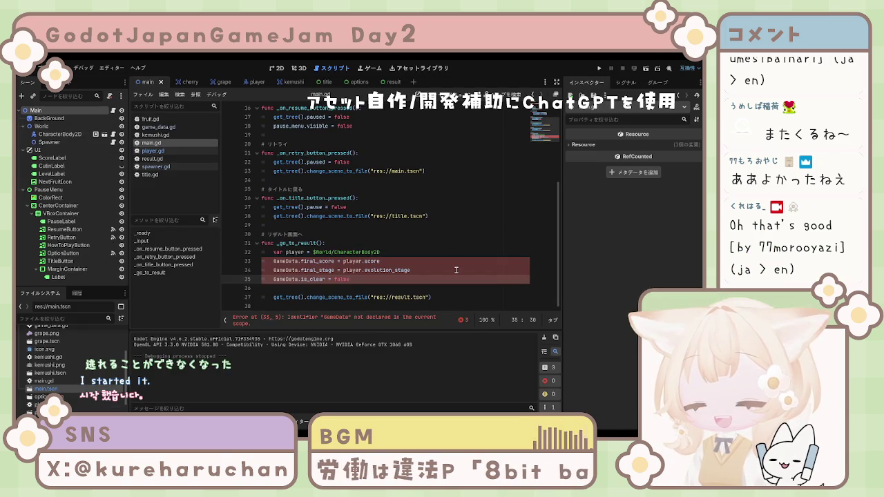
pyautogui.click(395, 318)
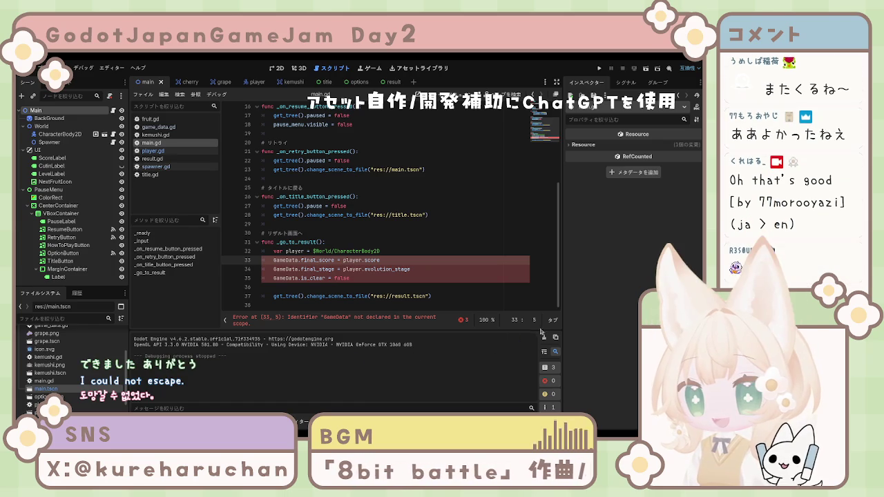
pyautogui.click(460, 298)
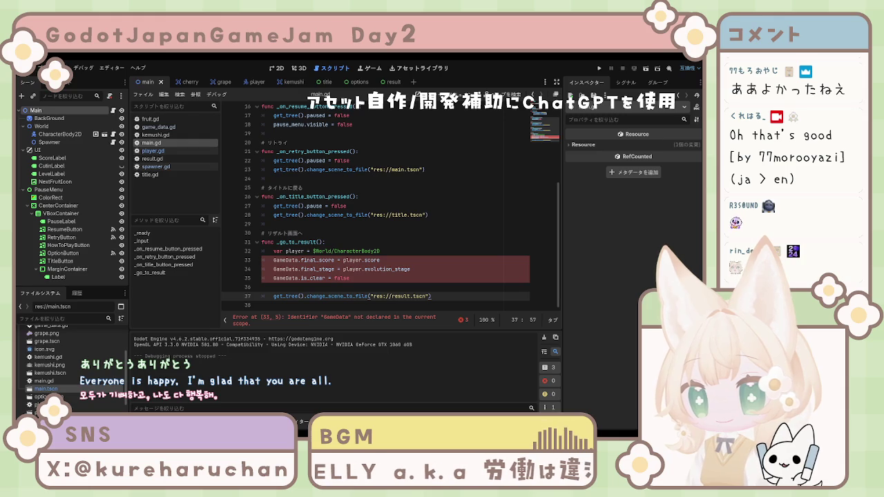
pyautogui.press('Up')
pyautogui.press('Up')
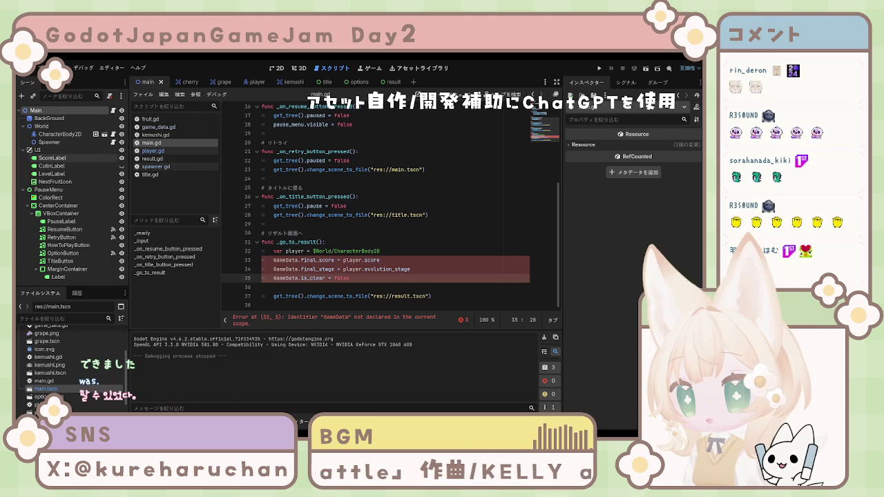
pyautogui.click(43, 127)
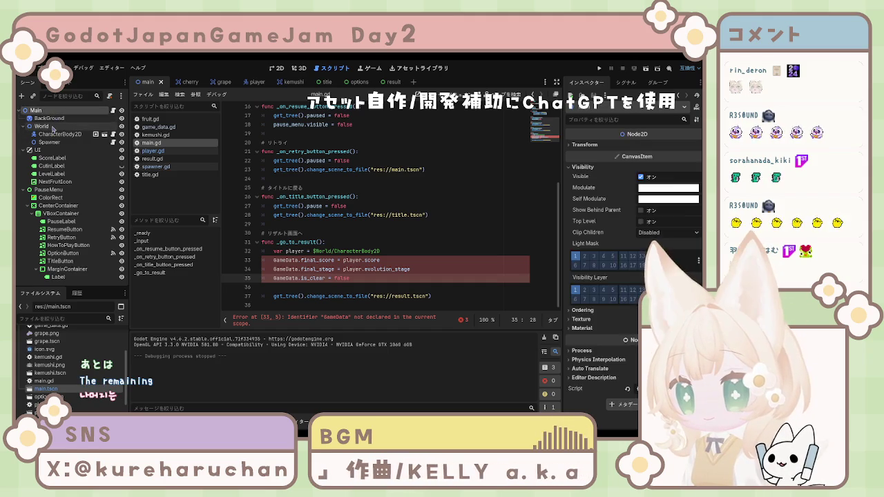
# Inspect the BackGround and Main nodes, then select the GameData lines 33–35 in main.gd
pyautogui.click(46, 119)
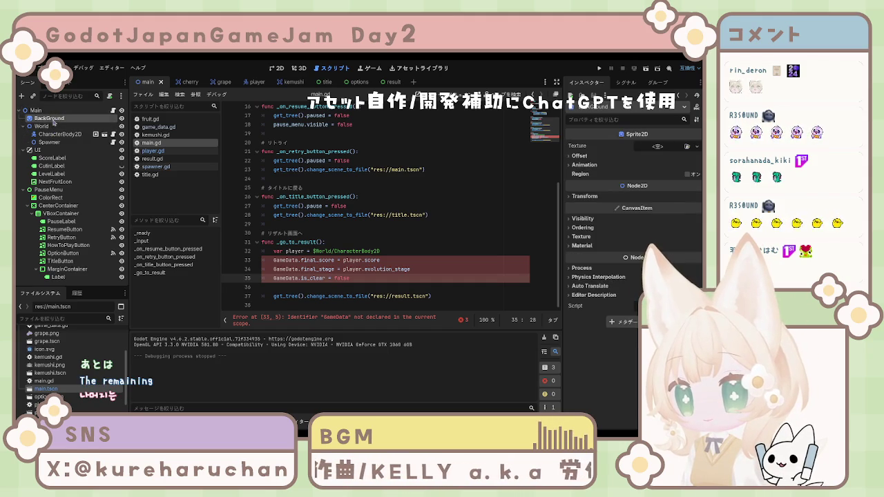
pyautogui.click(48, 110)
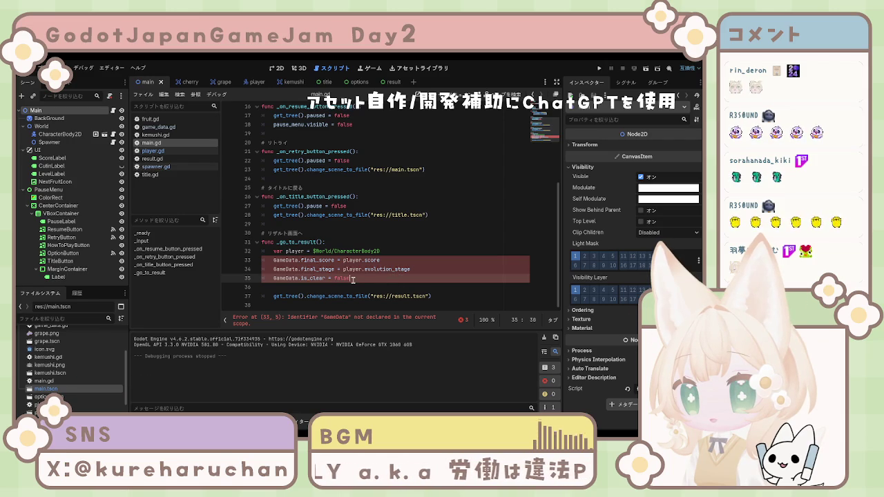
pyautogui.moveTo(397, 279); pyautogui.dragTo(274, 259)
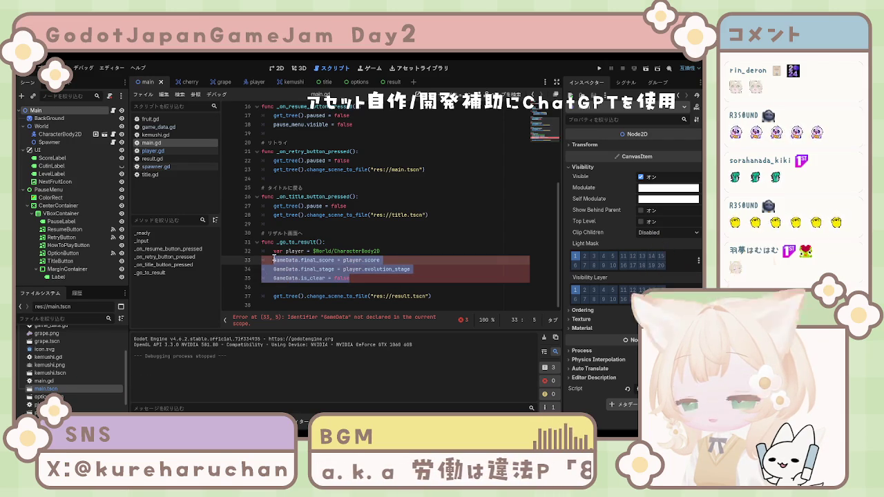
pyautogui.press('Escape')
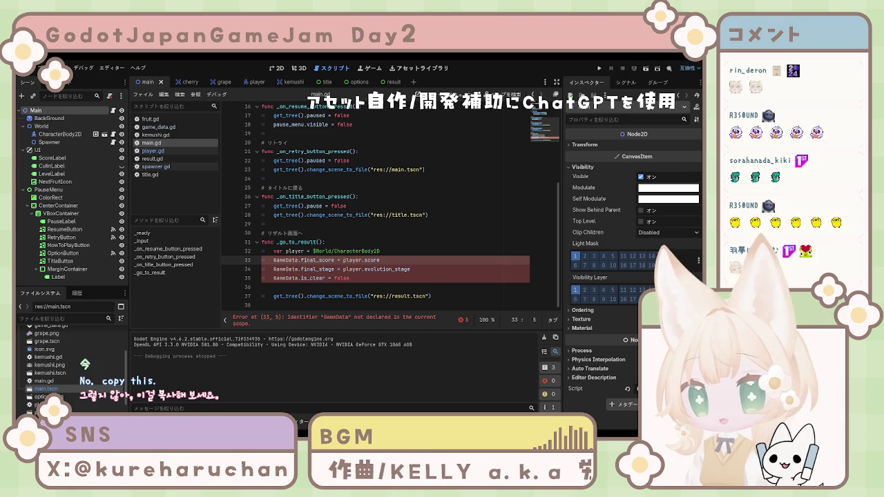
# Open game_data.gd to view its final_score, final_stage and is_clear variables
pyautogui.click(360, 280)
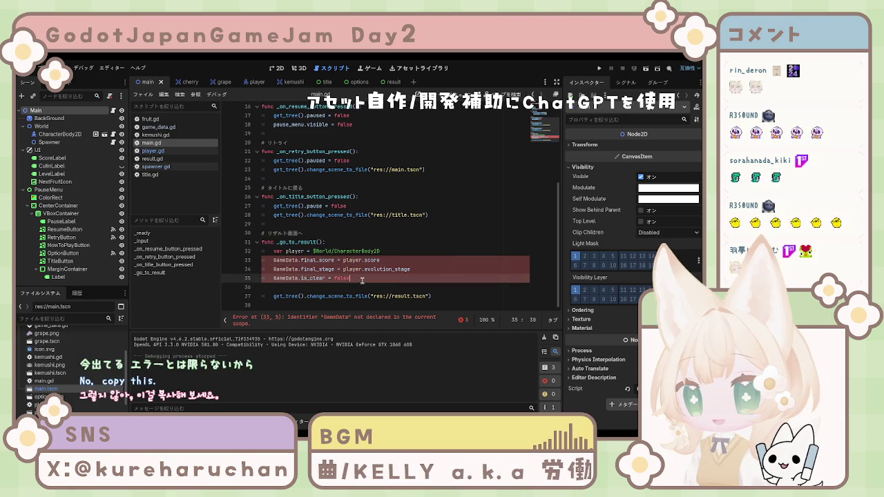
pyautogui.scroll(4, 393, 224)
pyautogui.scroll(-4, 378, 183)
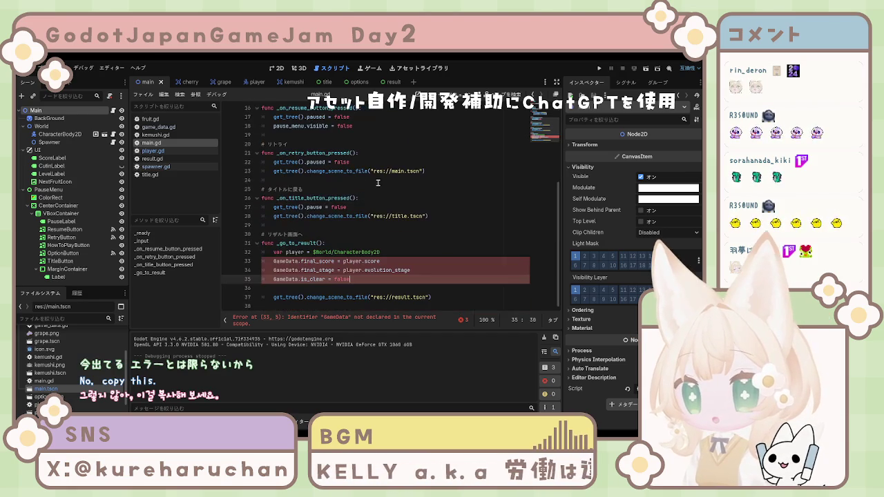
pyautogui.click(157, 127)
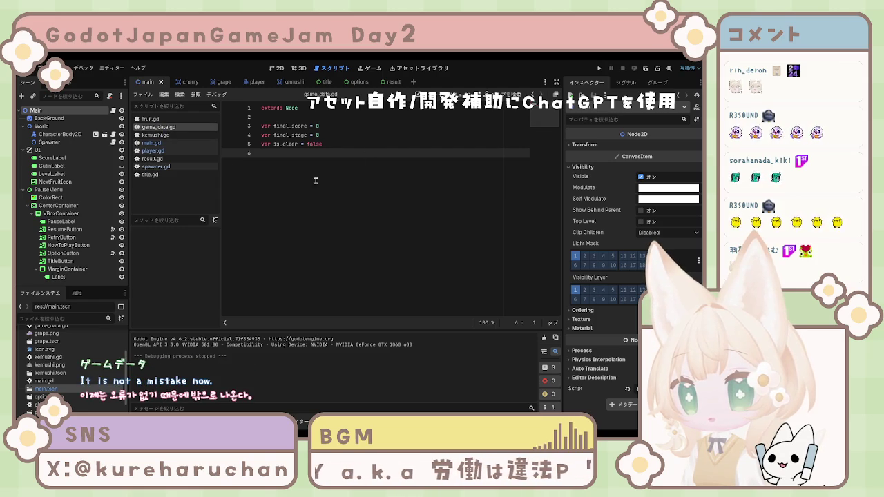
# Select all of game_data.gd, return to the error-free main.gd, and select HowToPlayButton
pyautogui.hotkey('ctrl', 'a')
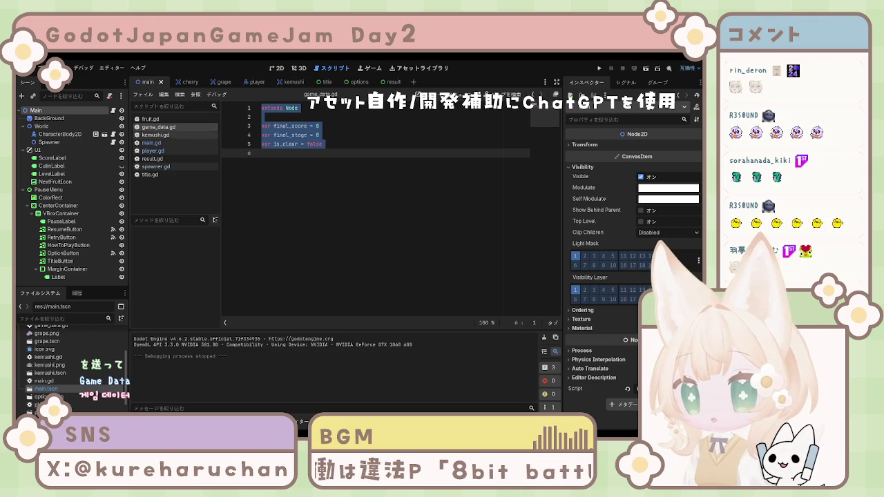
pyautogui.click(151, 142)
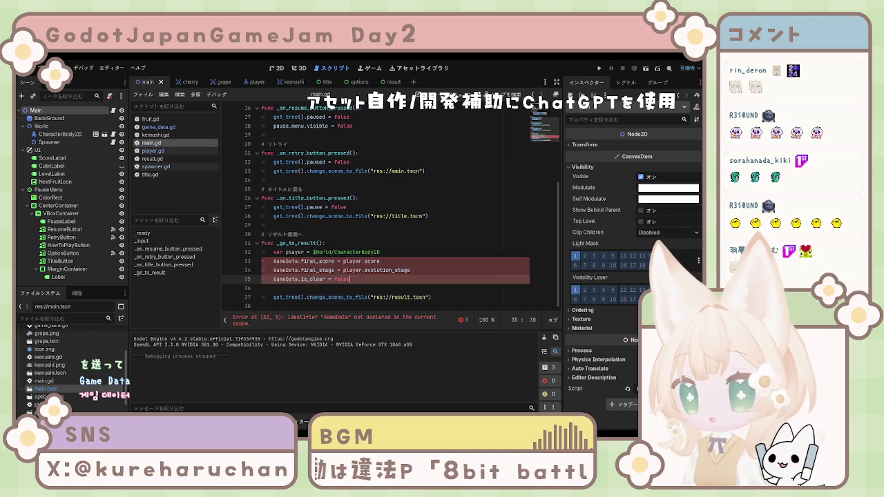
pyautogui.click(399, 290)
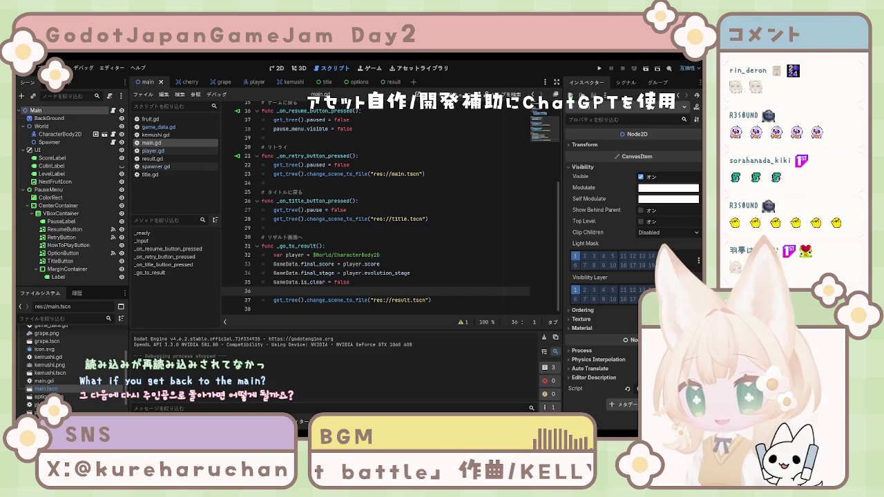
pyautogui.click(308, 237)
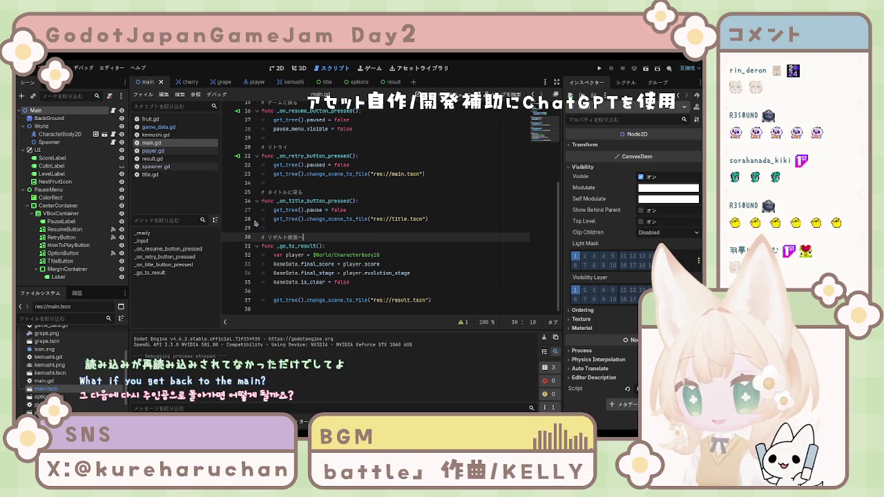
pyautogui.click(69, 246)
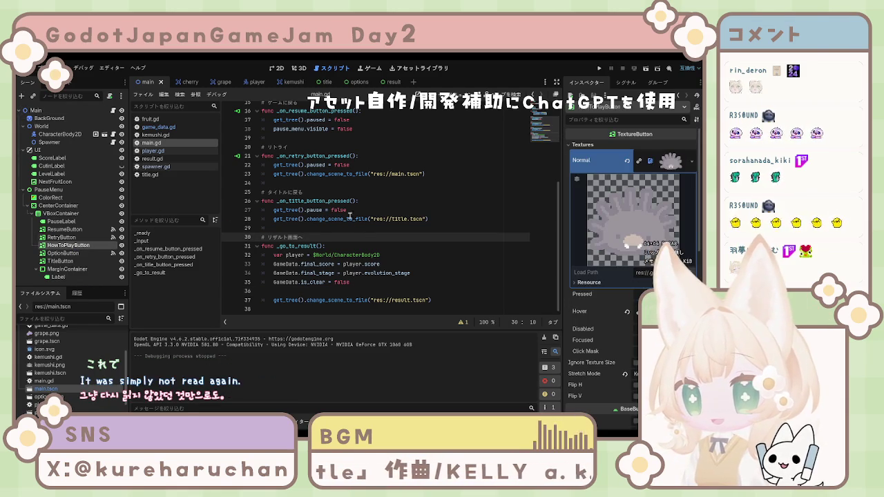
# Connect HowToPlayButton's pressed() signal to main.gd, creating _on_how_to_play_button_pressed
pyautogui.click(625, 87)
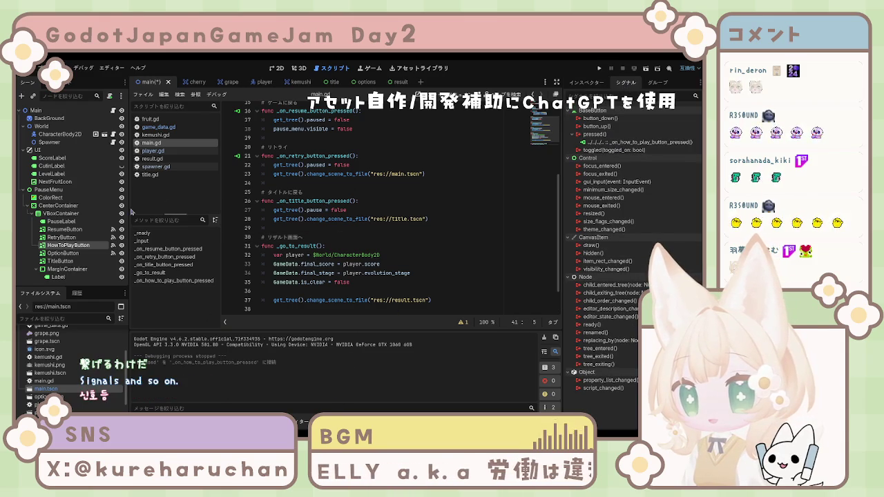
pyautogui.scroll(4, 260, 222)
pyautogui.scroll(-3, 260, 223)
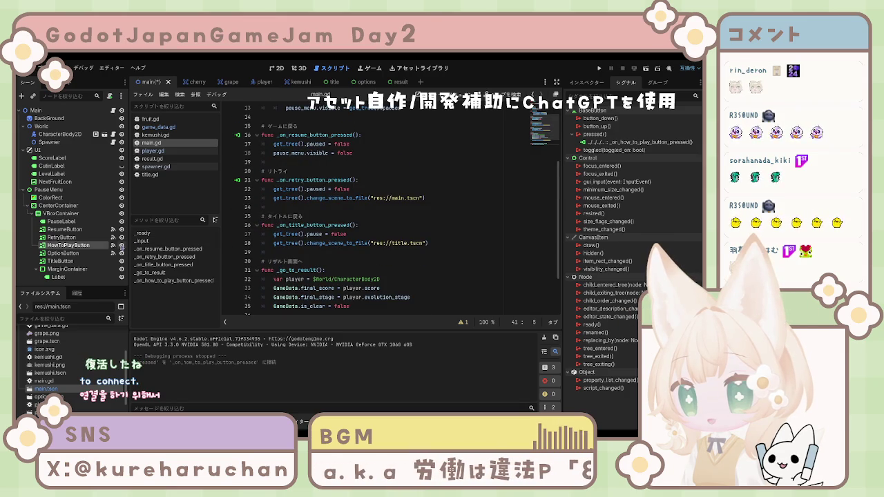
pyautogui.click(63, 253)
pyautogui.scroll(-2, 410, 256)
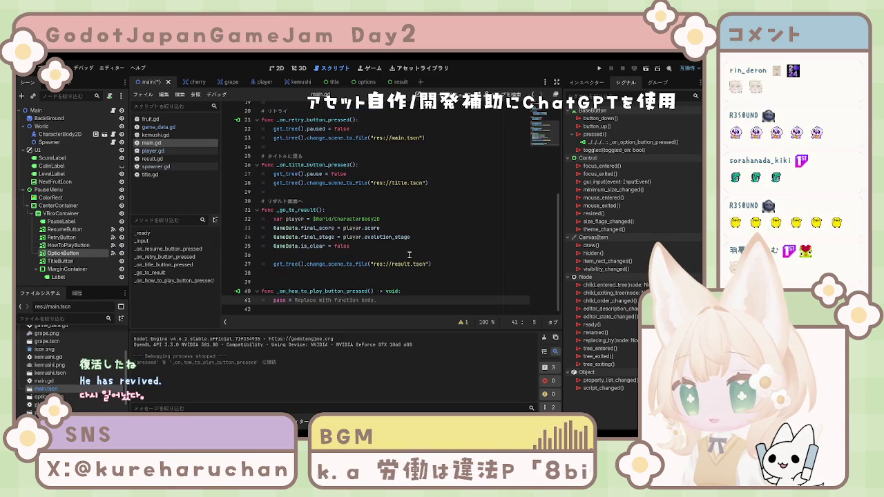
# Delete the empty how-to-play handler stub at the end of main.gd
pyautogui.moveTo(390, 299)
pyautogui.mouseDown()
pyautogui.moveTo(261, 300)
pyautogui.moveTo(262, 291)
pyautogui.mouseUp()
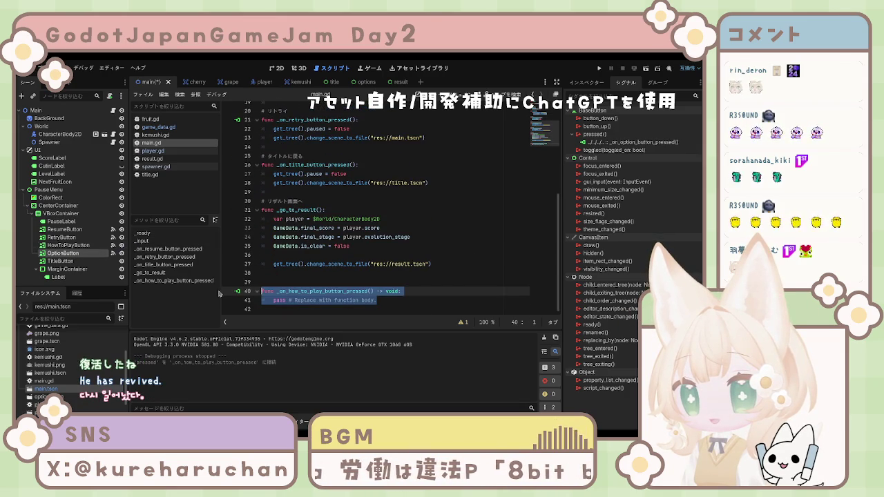
pyautogui.press('BackSpace')
pyautogui.press('BackSpace')
pyautogui.press('BackSpace')
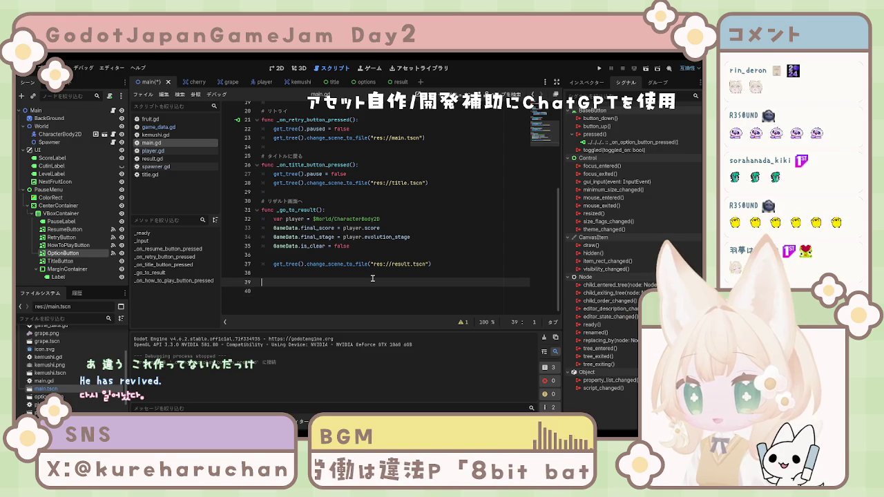
pyautogui.scroll(6, 373, 278)
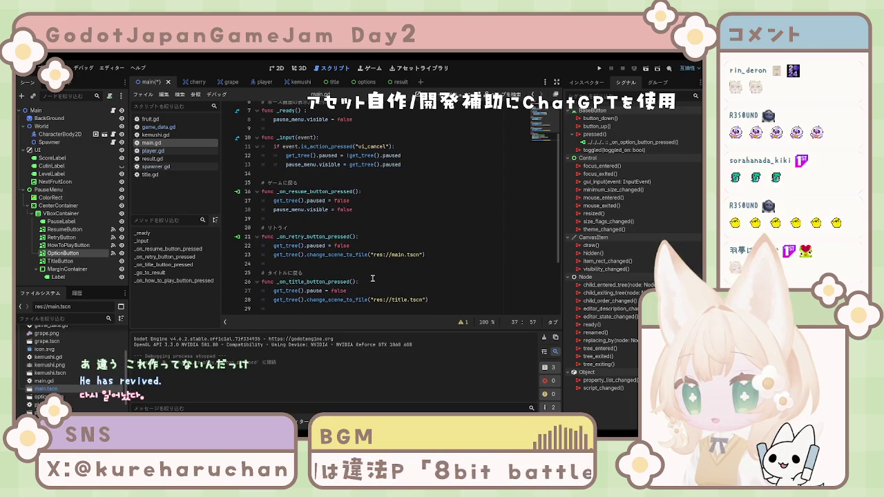
pyautogui.scroll(-5, 371, 278)
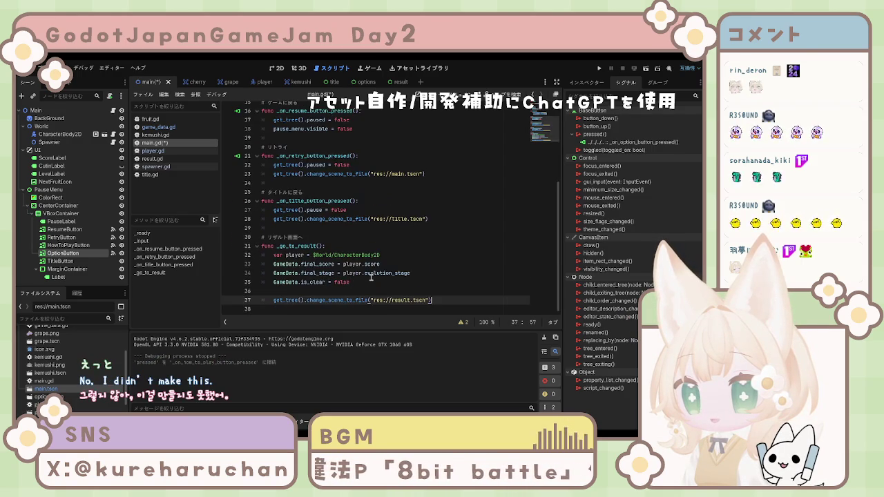
# Add a '# 遊び方を見る' comment line below the retry handler
pyautogui.click(429, 175)
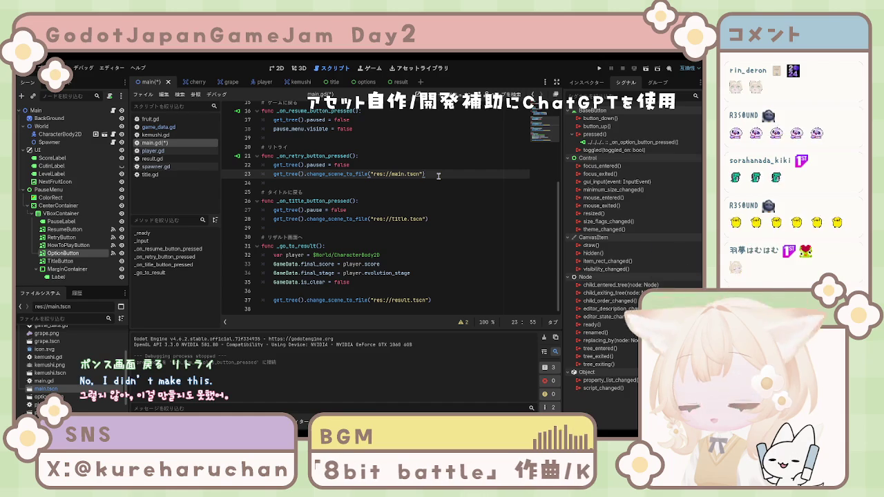
pyautogui.press('Return')
pyautogui.press('Return')
pyautogui.press('BackSpace')
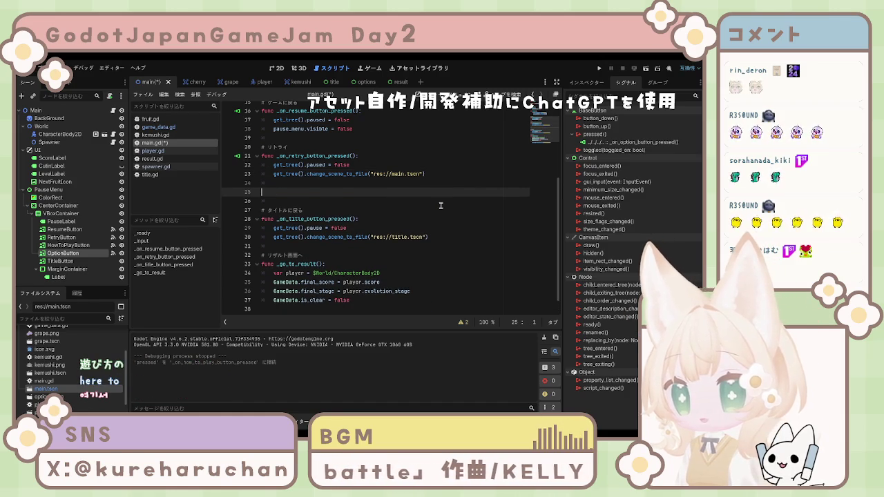
pyautogui.write('#')
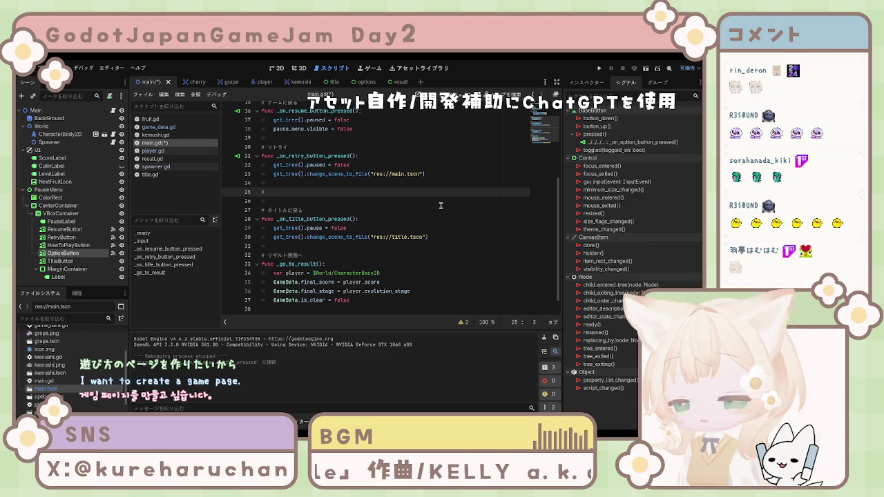
pyautogui.press('BackSpace')
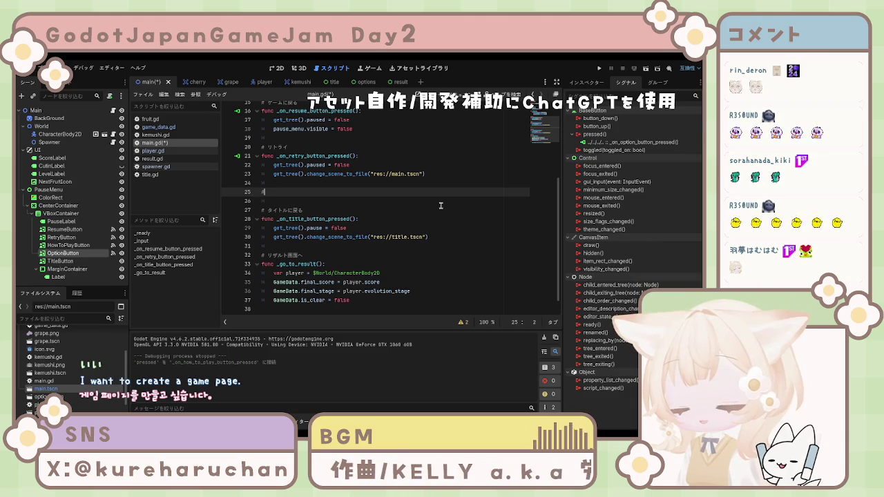
pyautogui.write(' あそび')
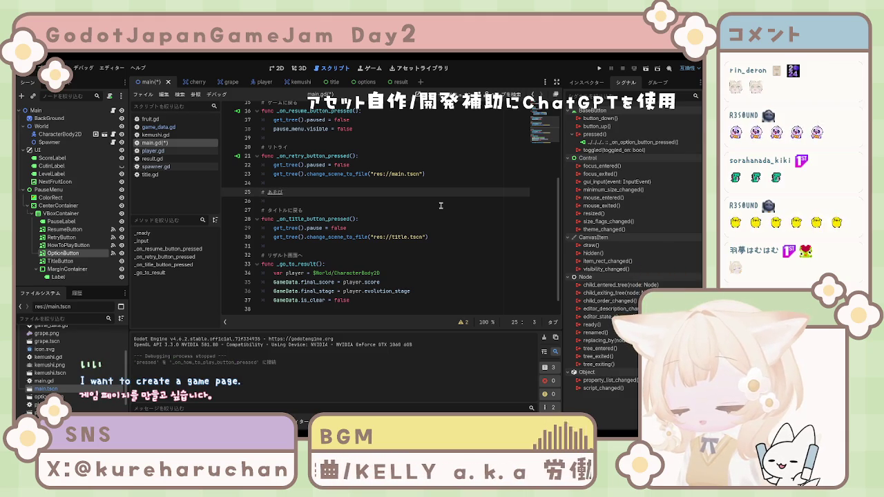
pyautogui.write('遊び方をm')
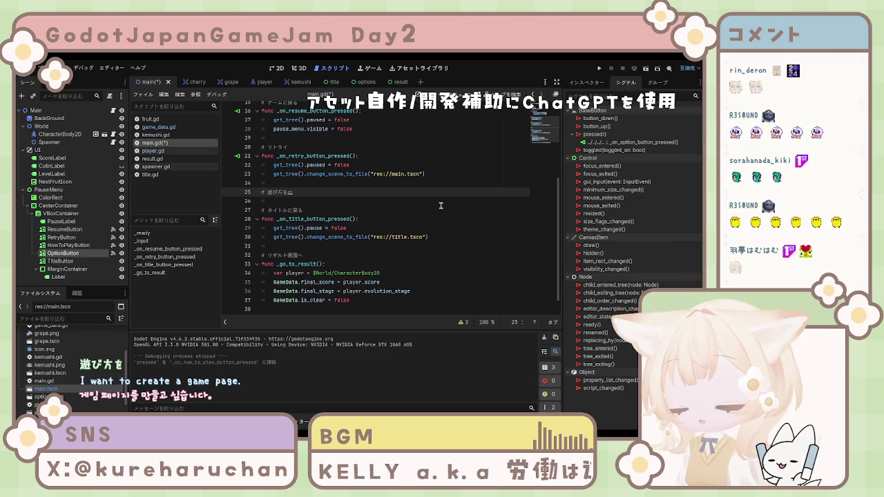
pyautogui.press('Return')
pyautogui.press('Return')
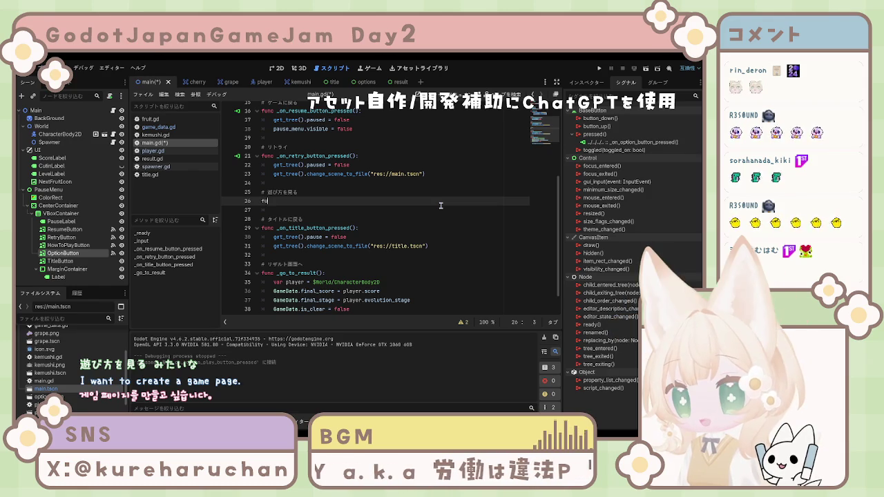
# Type the header func _on_how_to_play_button_pressed(): under the comment
pyautogui.write('nc _')
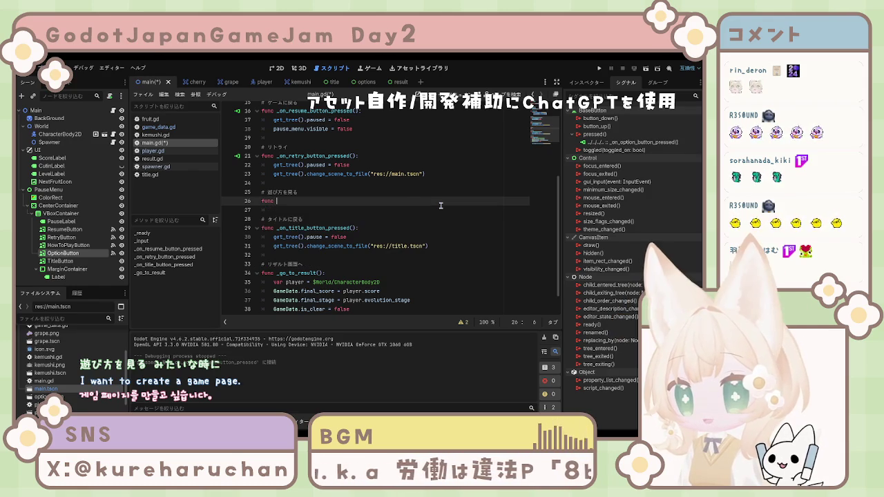
pyautogui.write('on')
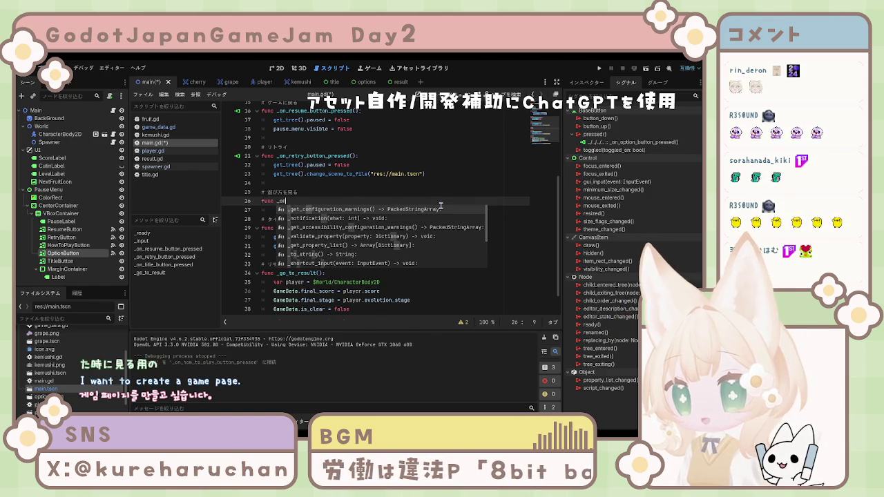
pyautogui.write('_how_to')
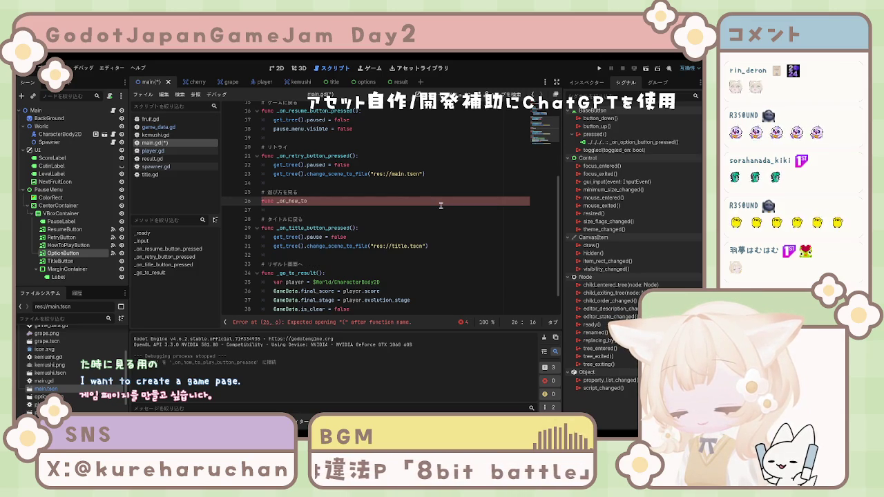
pyautogui.write('_')
pyautogui.write('y_b')
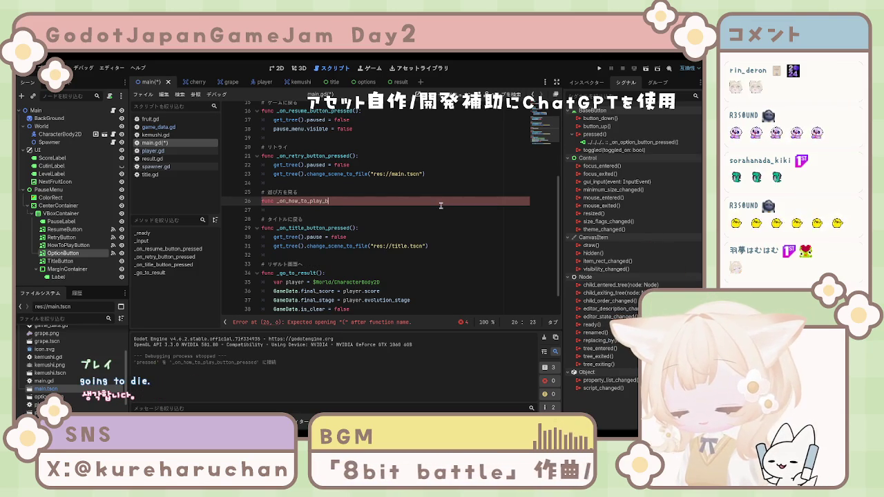
pyautogui.press('BackSpace')
pyautogui.press('BackSpace')
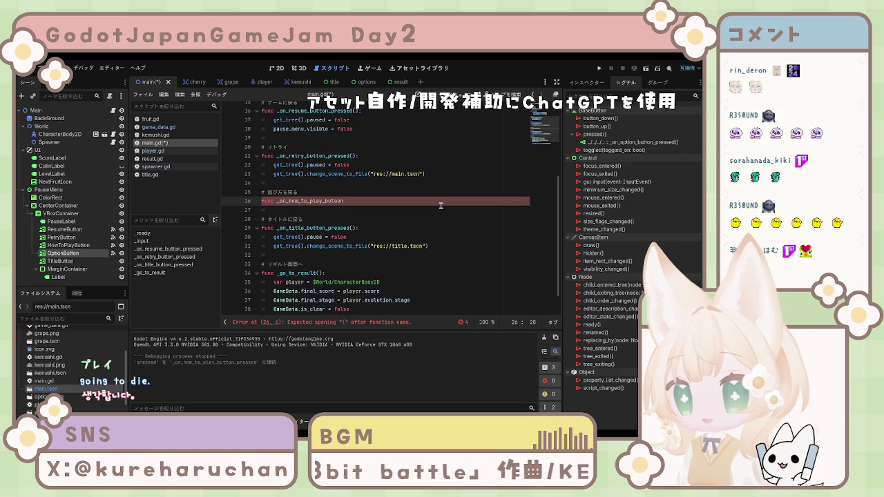
pyautogui.write('ton')
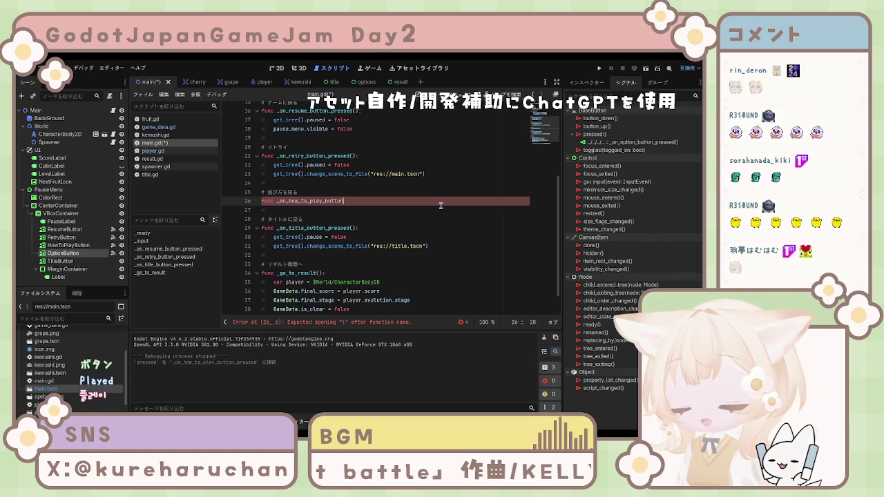
pyautogui.write('_pre')
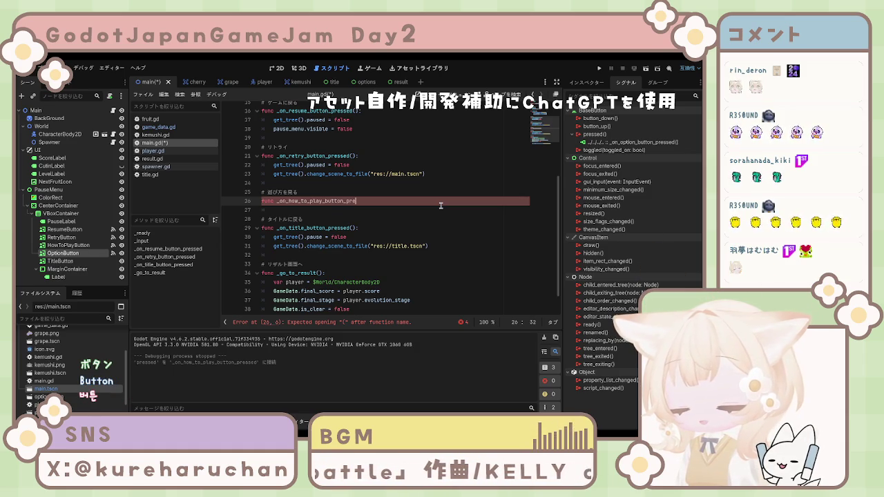
pyautogui.write('ssed')
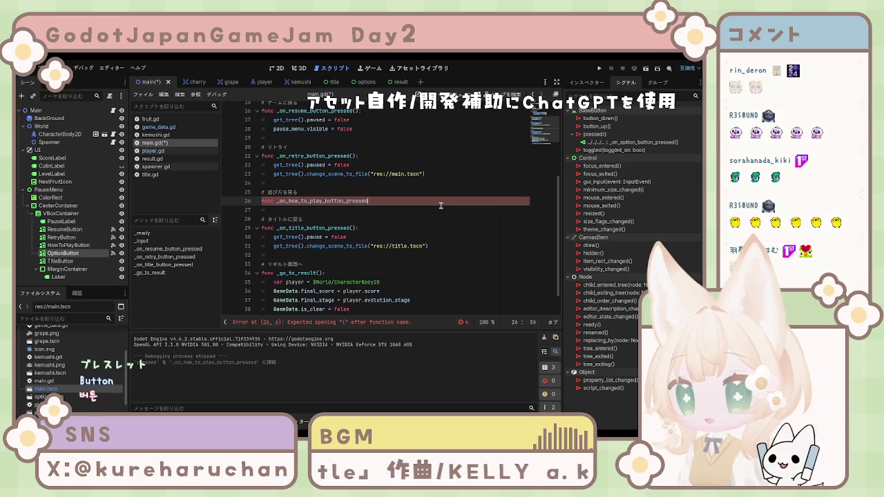
pyautogui.write('()')
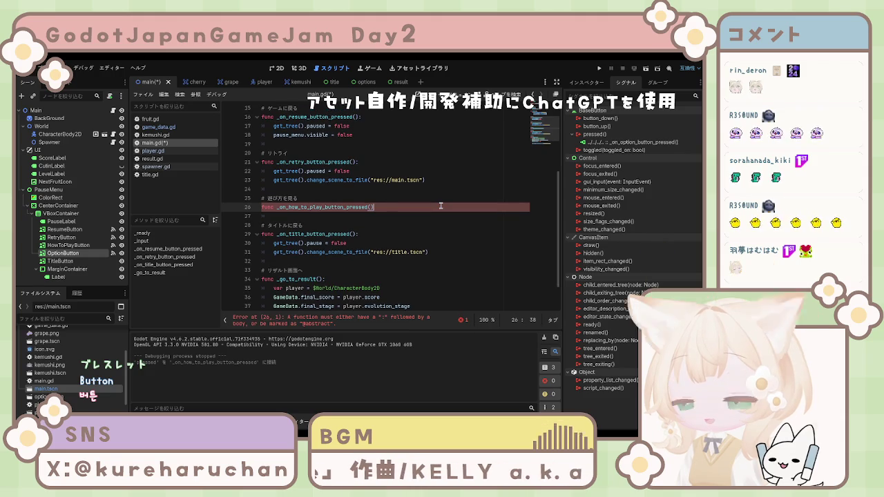
pyautogui.write(':')
pyautogui.press('Return')
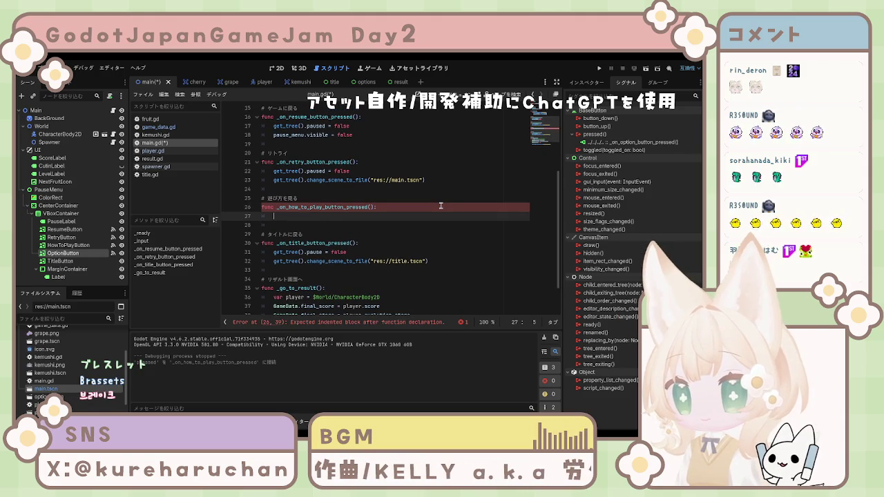
# Make the how-to-play handler unpause the game with get_tree().paused = false
pyautogui.write('get_t')
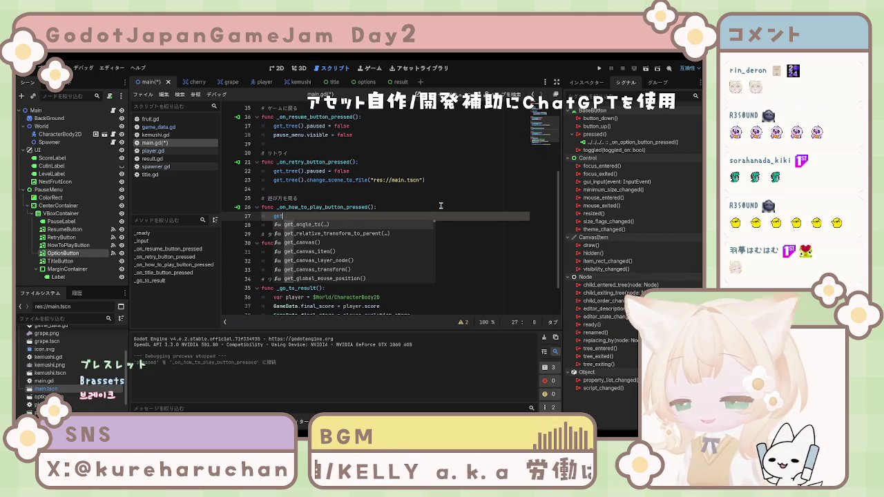
pyautogui.write('ree')
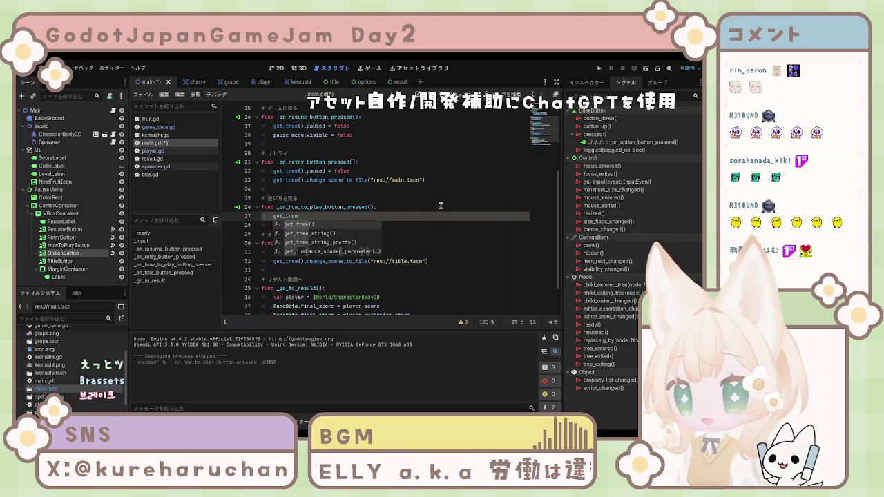
pyautogui.press('Return')
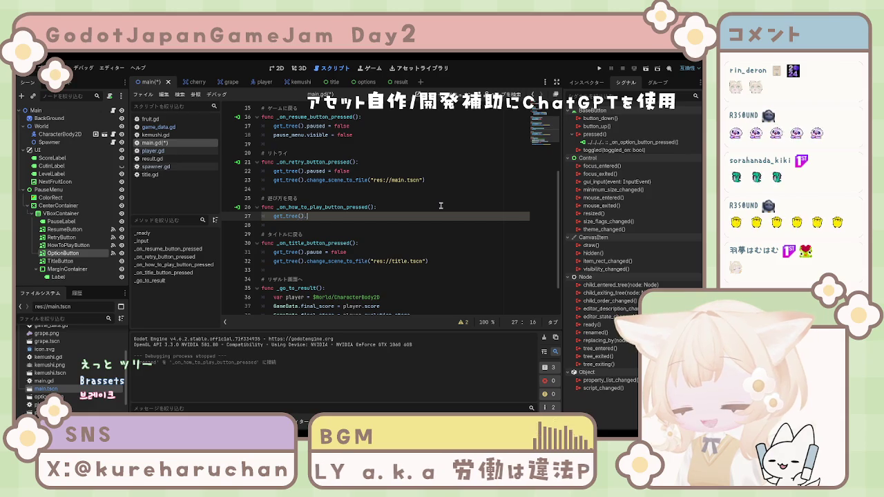
pyautogui.write('pause')
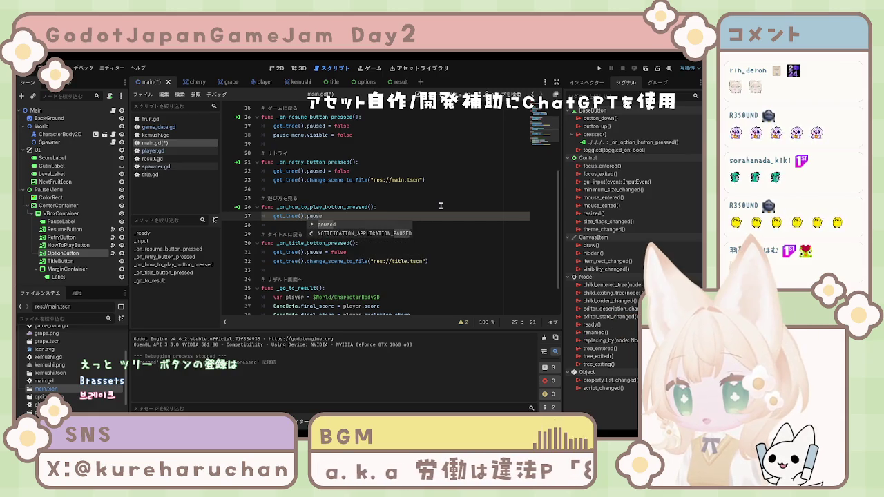
pyautogui.write('d')
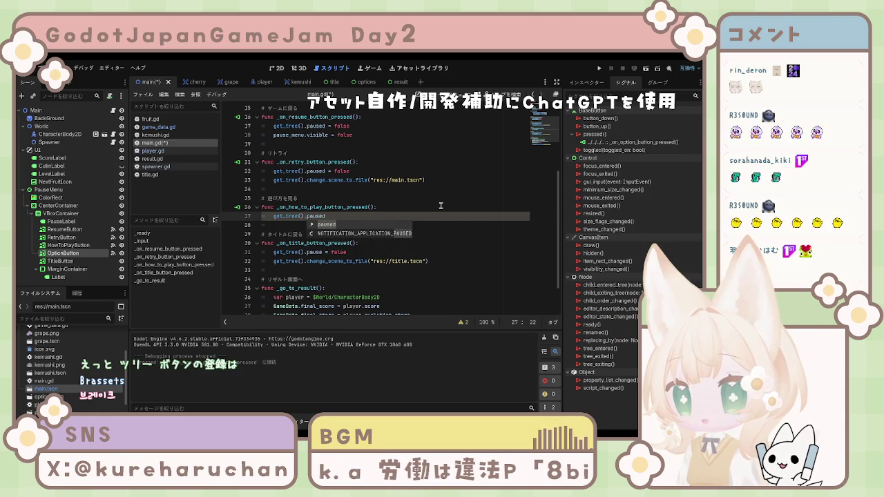
pyautogui.write(' = ')
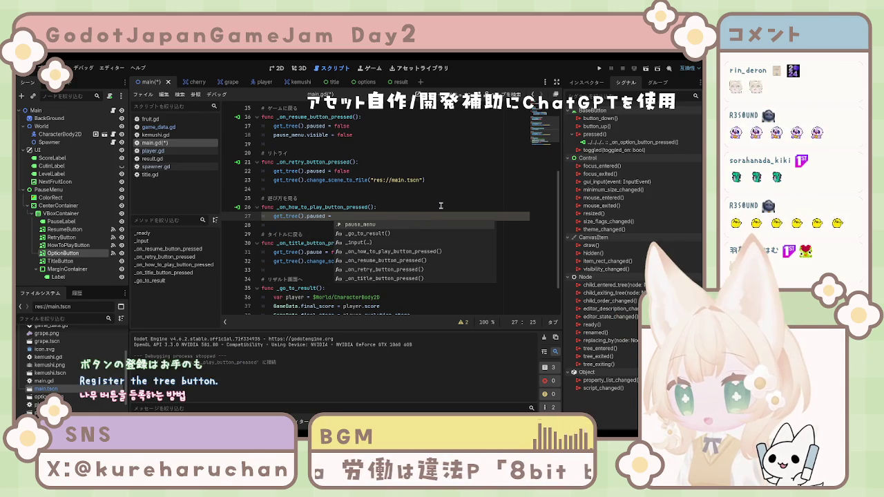
pyautogui.write('false')
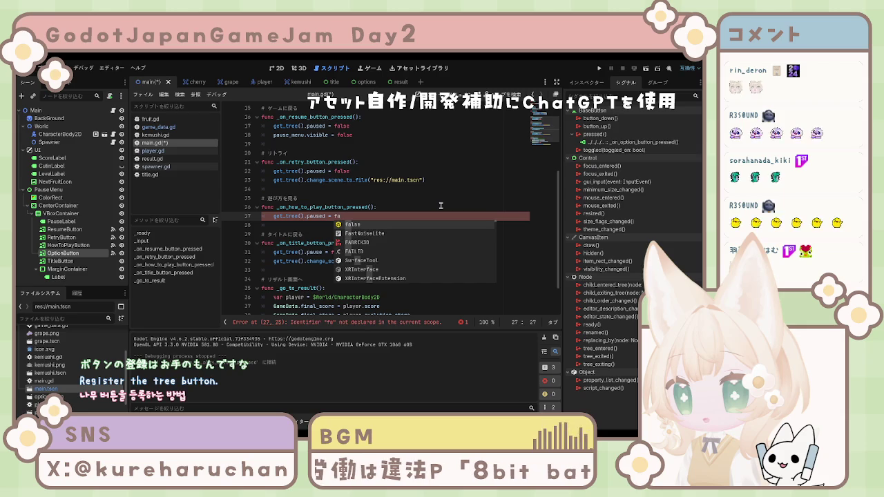
# Add a get_tree().change_scene_to_file() call on the next line
pyautogui.press('Return')
pyautogui.write('get_tree().')
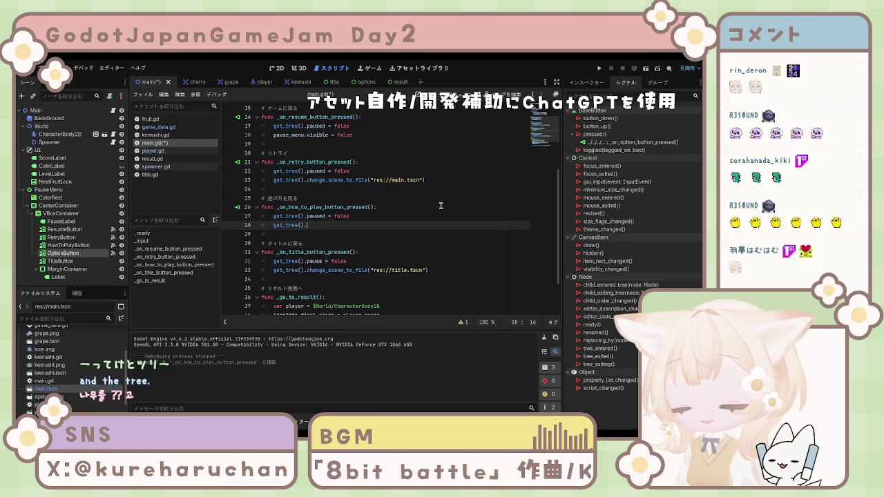
pyautogui.write('change')
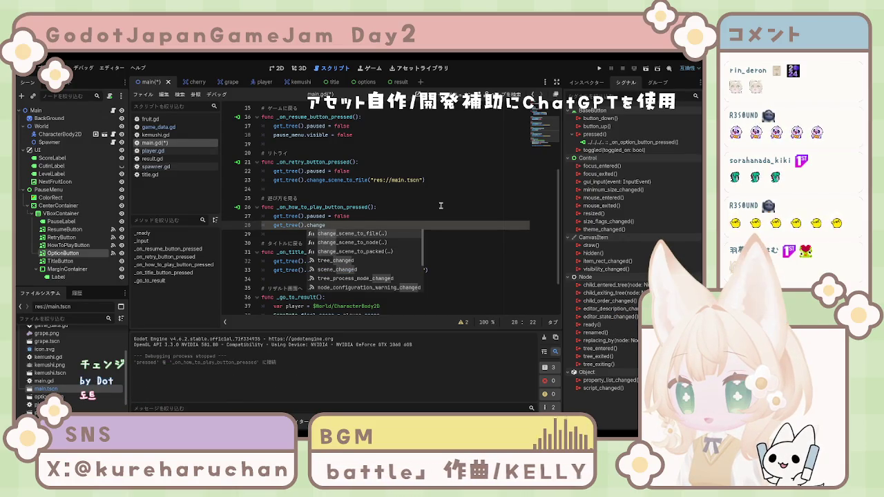
pyautogui.press('Return')
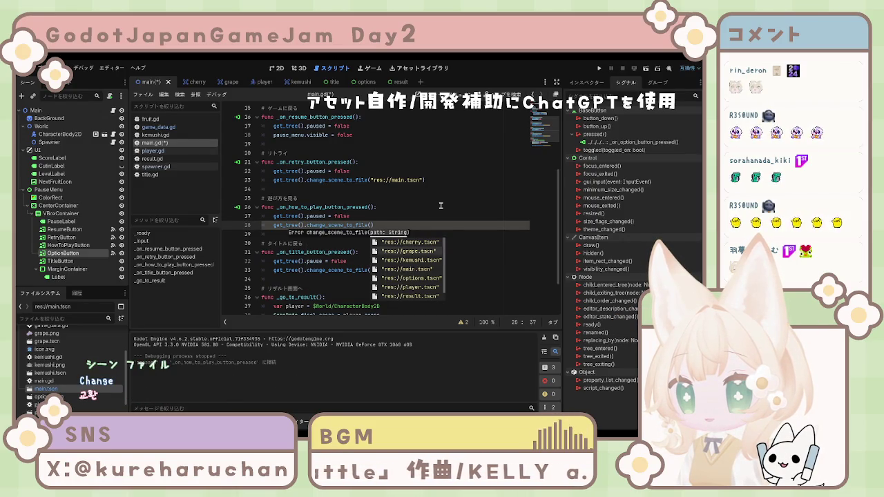
pyautogui.press('Down')
pyautogui.press('Down')
pyautogui.press('Down')
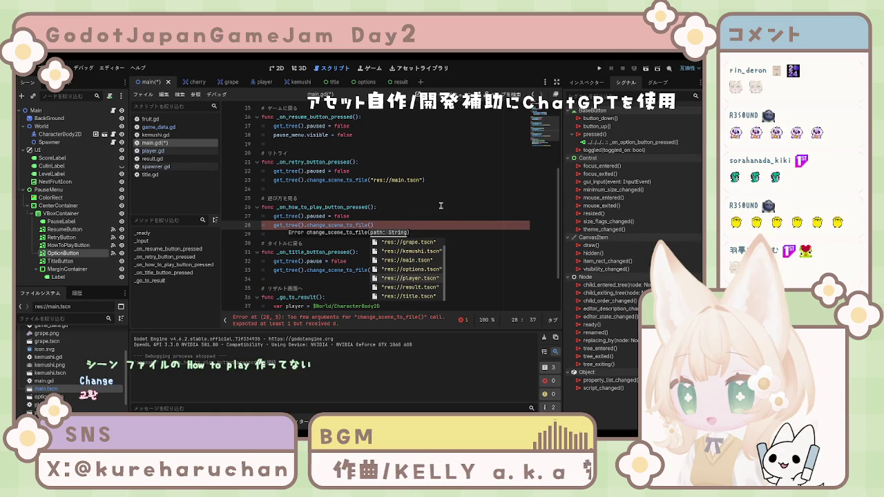
pyautogui.press('Right')
pyautogui.click(381, 253)
# Pass "res://title.tscn" to change_scene_to_file and save main.gd
pyautogui.hotkey('ctrl', 's')
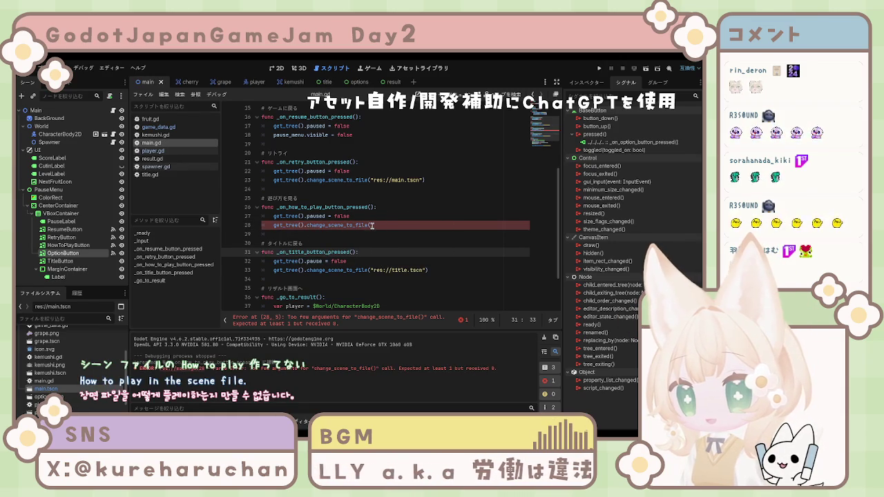
pyautogui.click(372, 225)
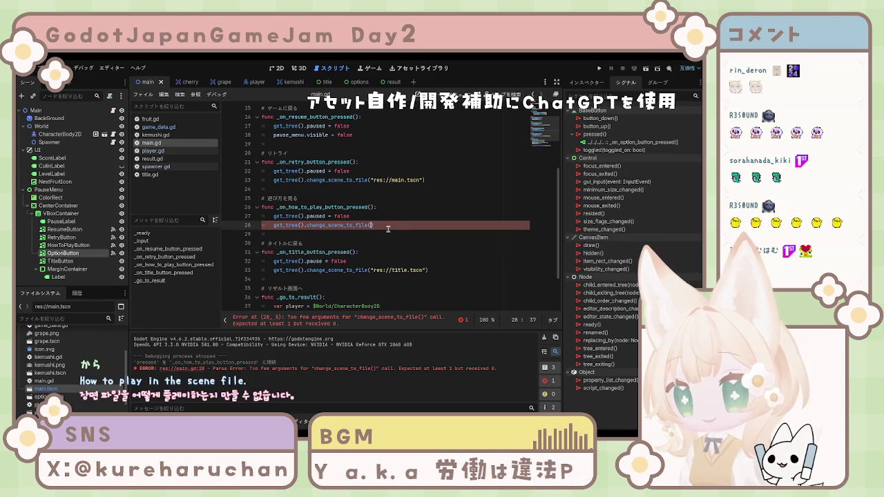
pyautogui.write('"')
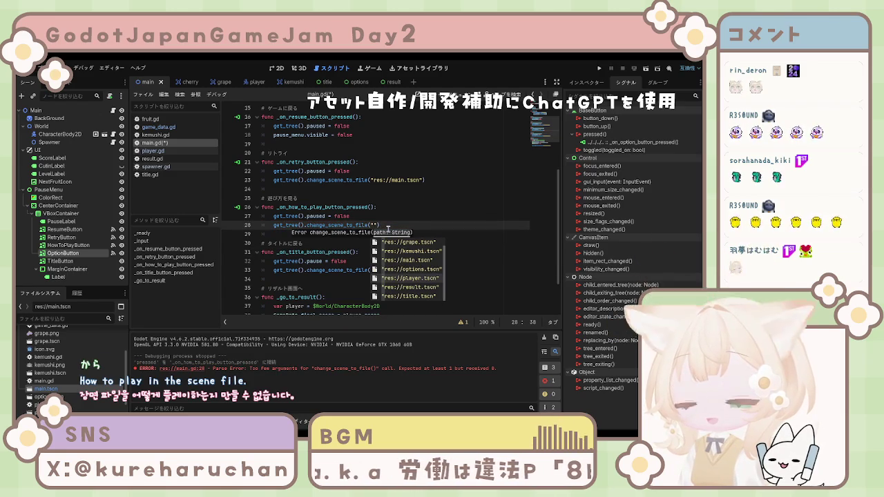
pyautogui.scroll(1, 388, 228)
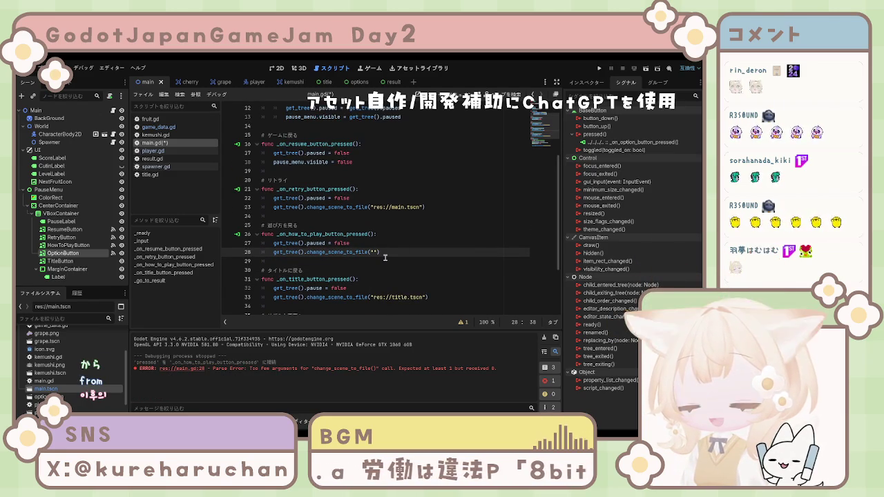
pyautogui.write('ex')
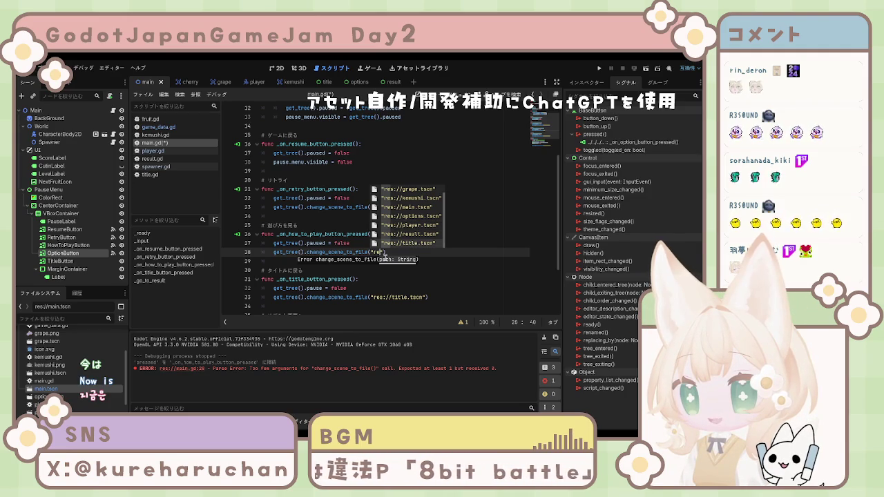
pyautogui.click(411, 243)
pyautogui.click(462, 279)
pyautogui.hotkey('ctrl', 's')
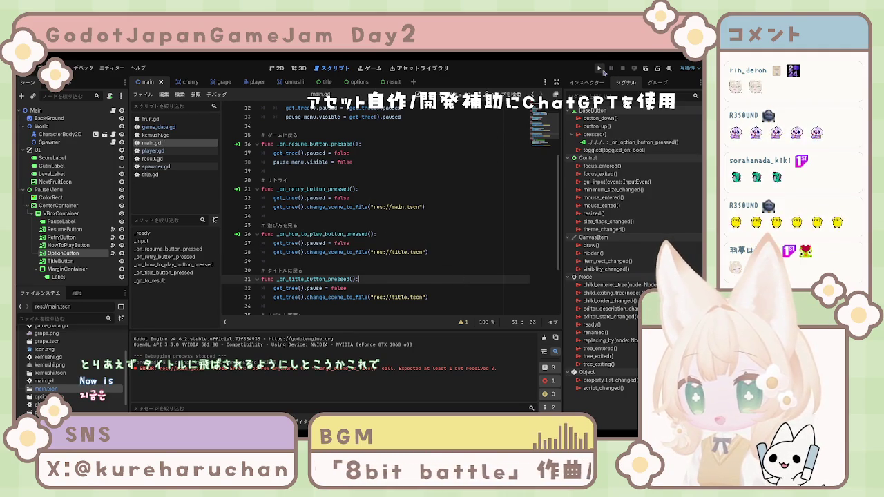
# Run the project to check the changes, then stop it with F8
pyautogui.click(600, 69)
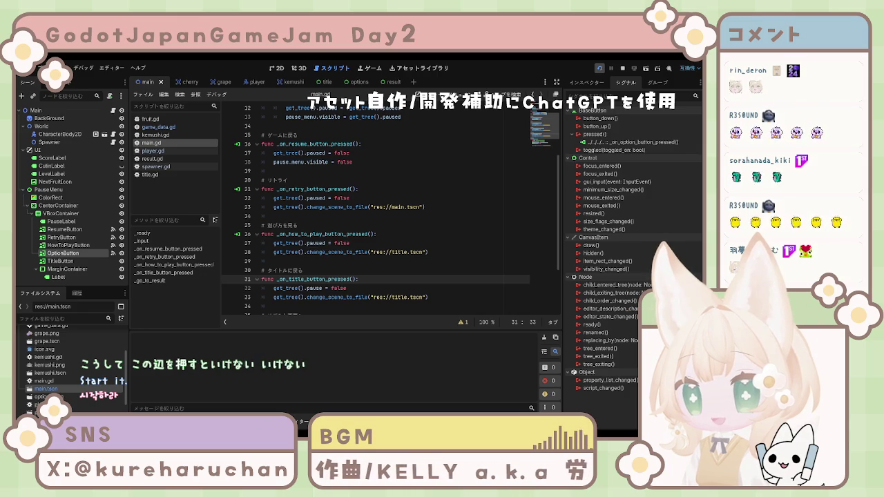
pyautogui.press('F8')
pyautogui.click(421, 237)
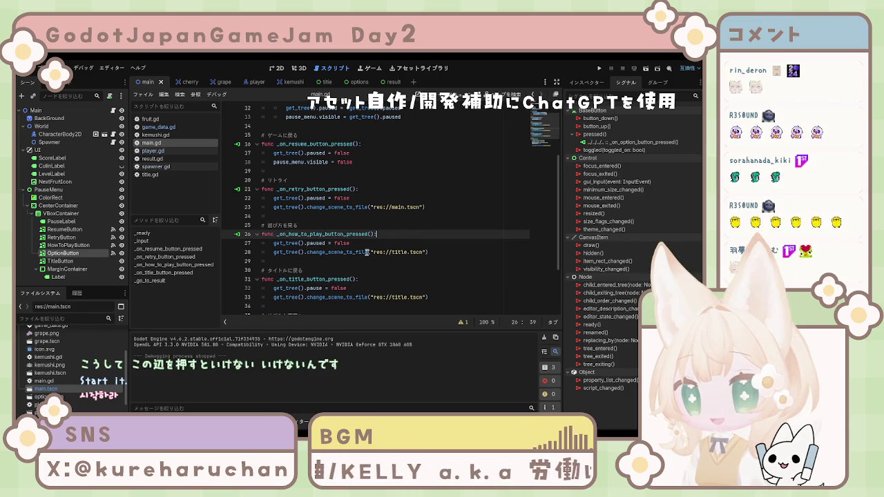
pyautogui.click(284, 259)
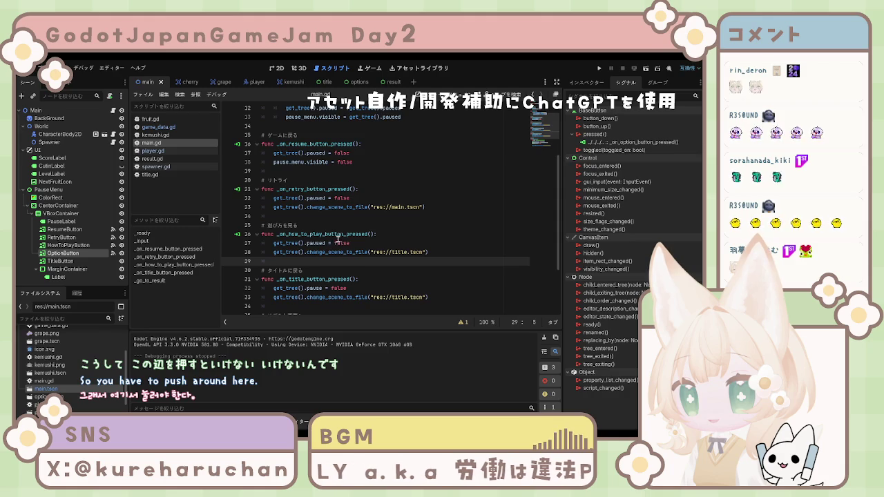
pyautogui.scroll(-4, 302, 246)
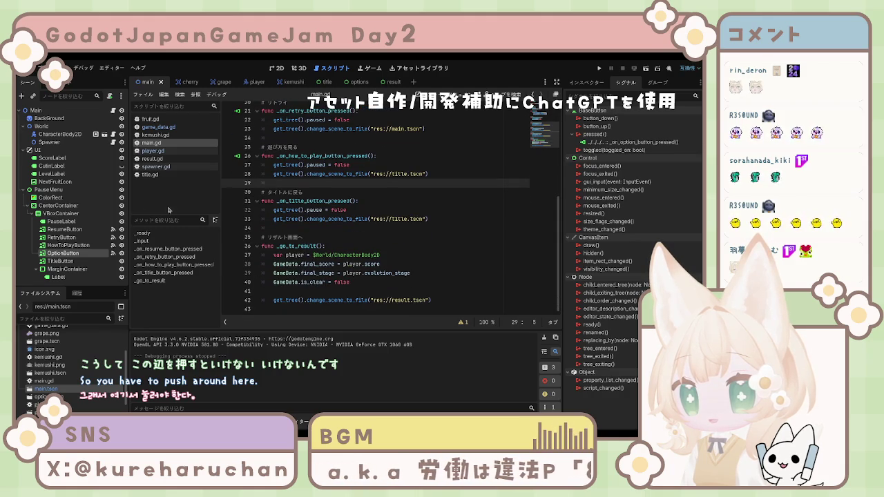
# Connect TitleButton's pressed() signal to the existing _on_title_button_pressed function
pyautogui.click(61, 261)
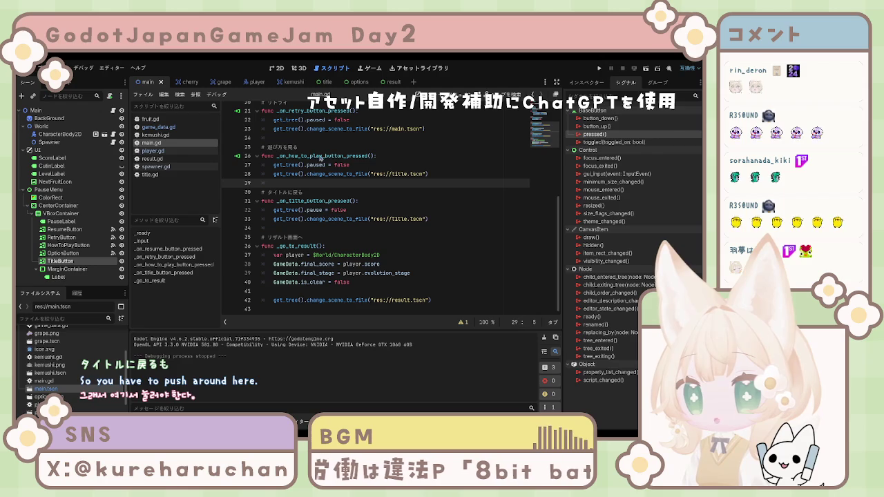
pyautogui.moveTo(323, 200); pyautogui.dragTo(323, 210)
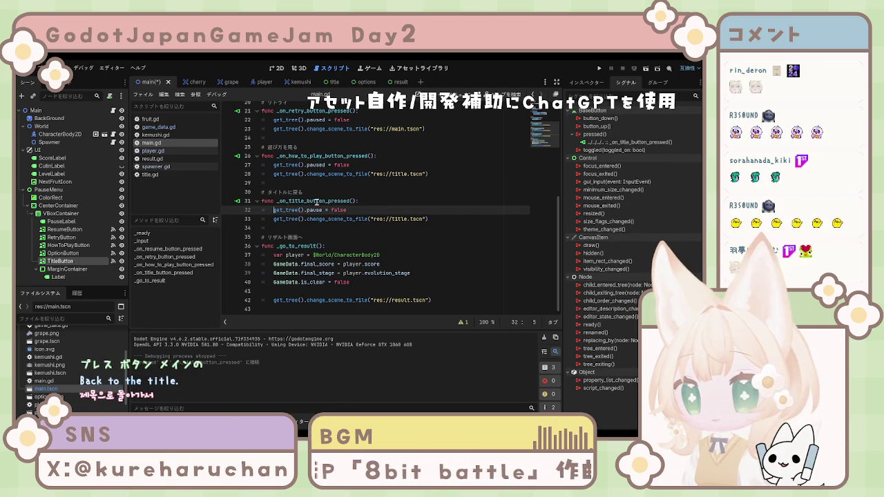
pyautogui.scroll(6, 301, 229)
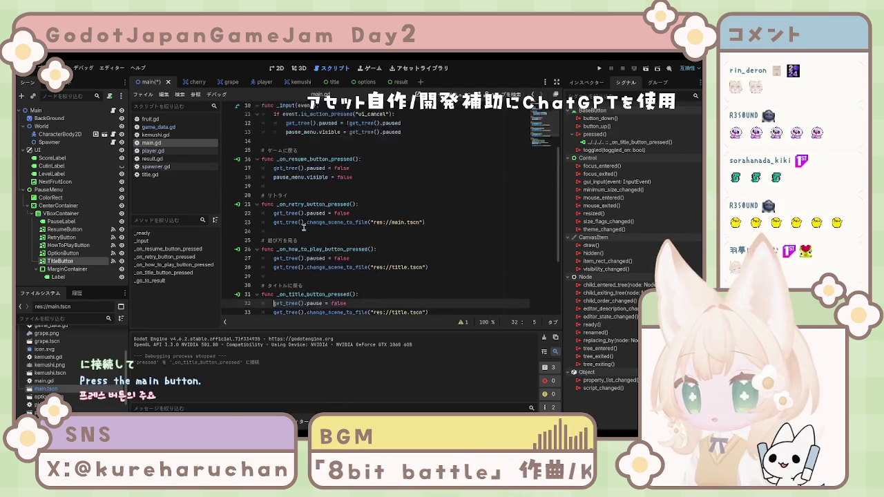
pyautogui.click(65, 230)
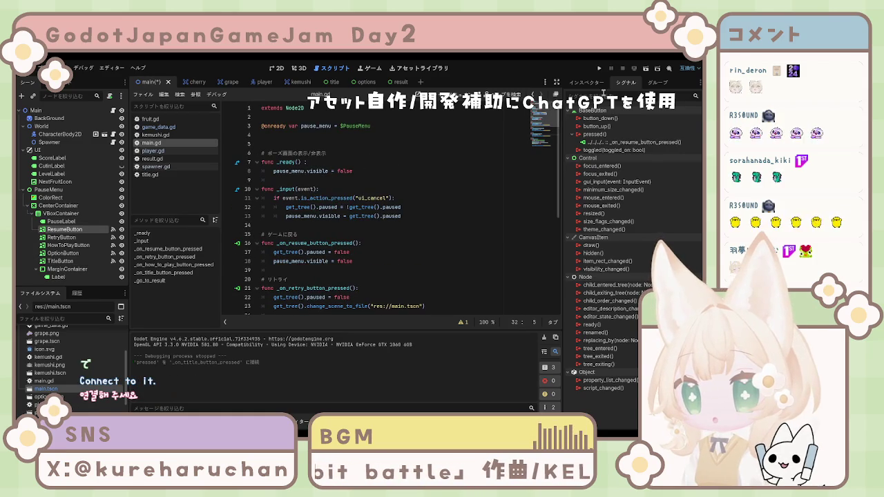
# Inspect ResumeButton's properties and HowToPlayButton's Normal texture, then select PauseMenu
pyautogui.click(586, 83)
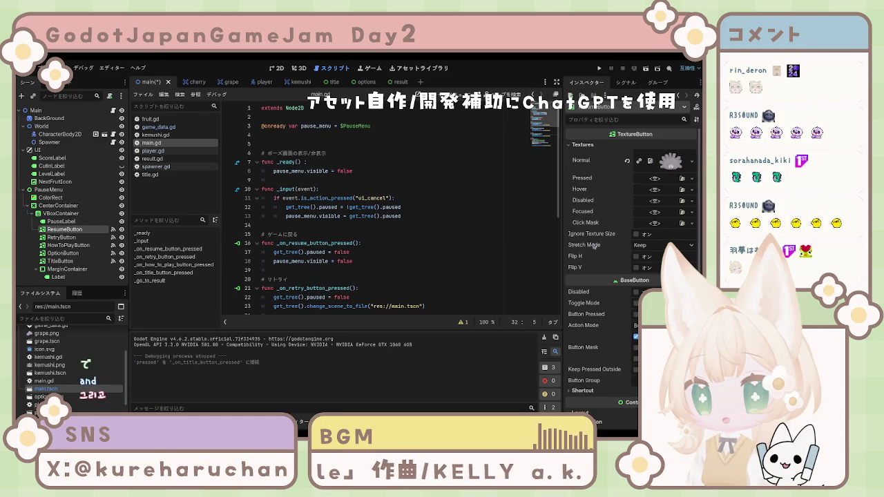
pyautogui.scroll(-3, 598, 248)
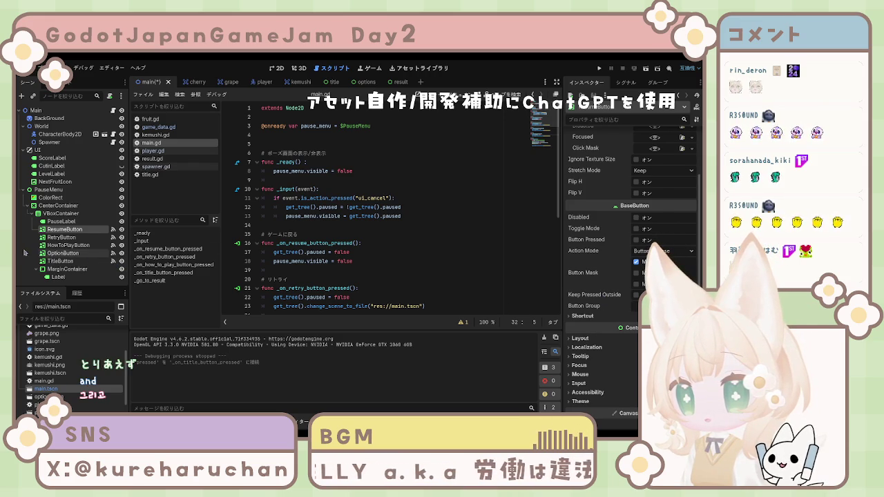
pyautogui.click(27, 246)
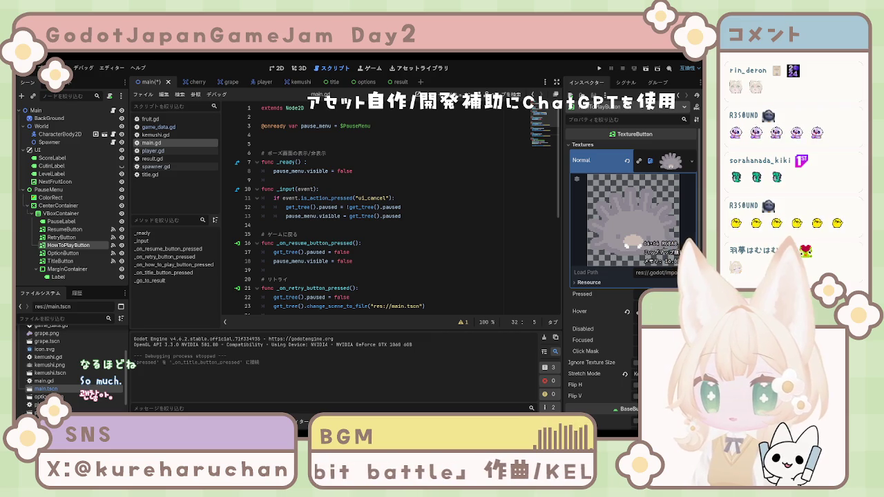
pyautogui.click(48, 190)
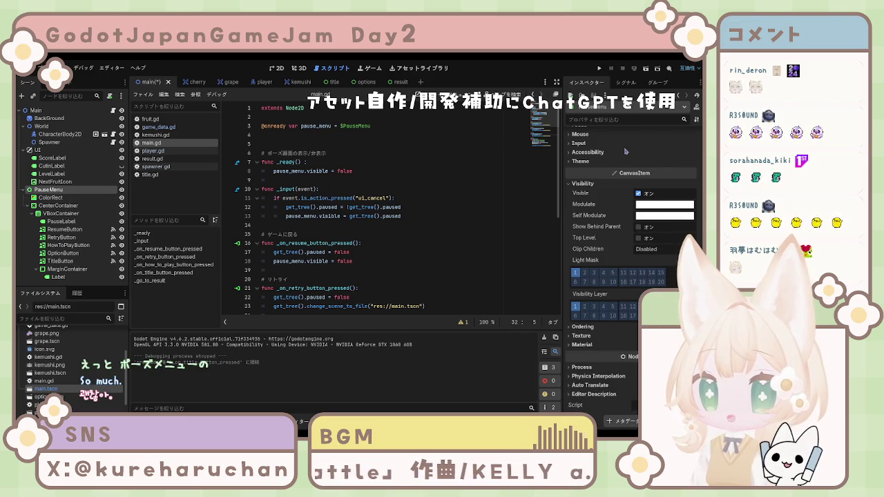
# In the Inspector, set PauseMenu's Node > Process Mode to When Paused
pyautogui.scroll(5, 619, 168)
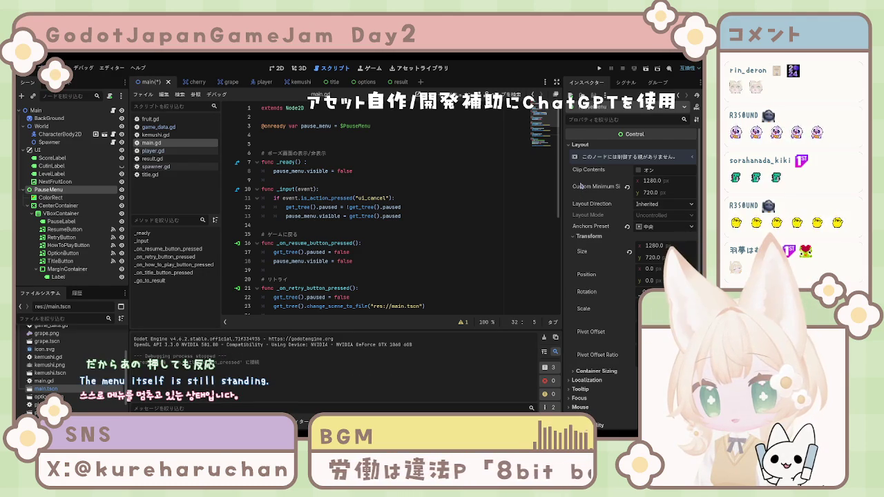
pyautogui.click(290, 207)
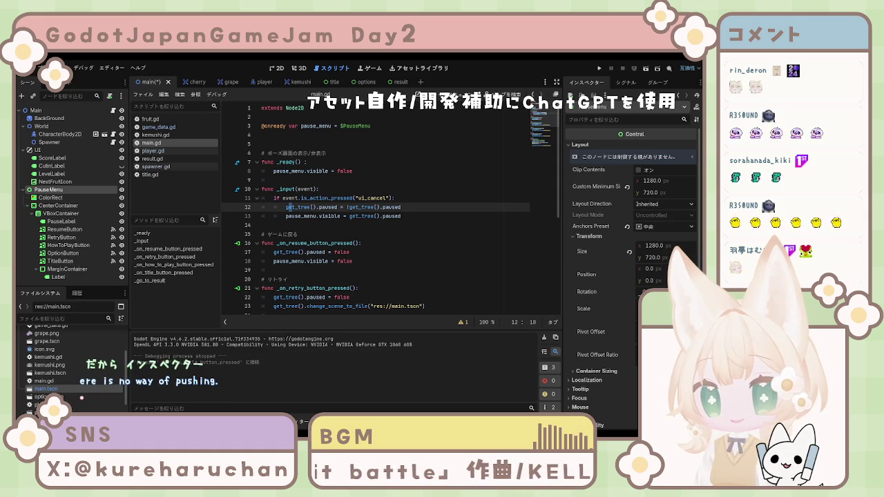
pyautogui.click(590, 236)
pyautogui.click(575, 147)
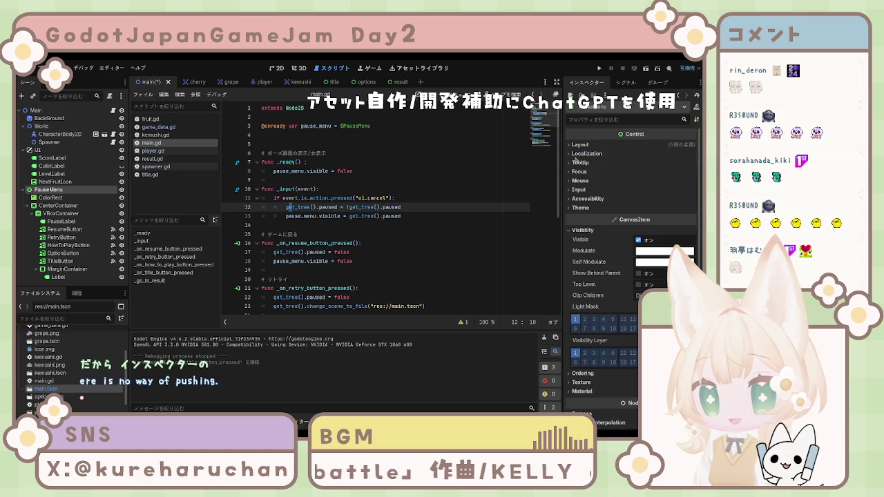
pyautogui.click(581, 232)
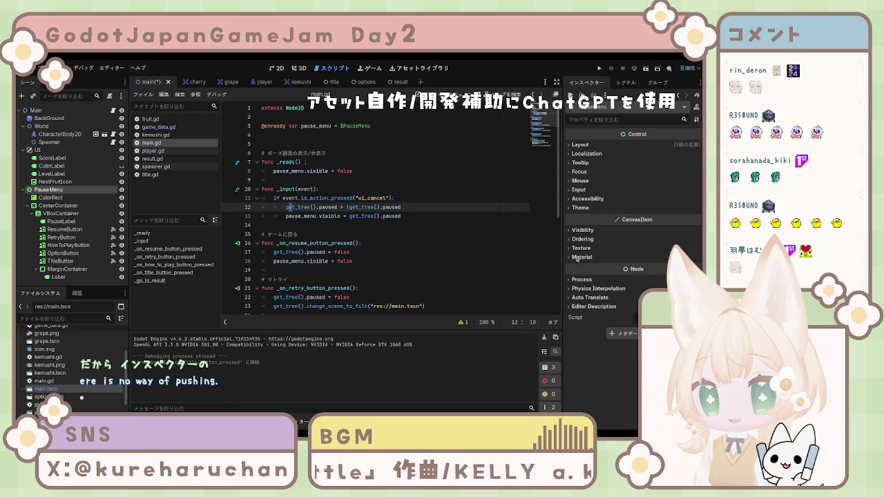
pyautogui.click(577, 280)
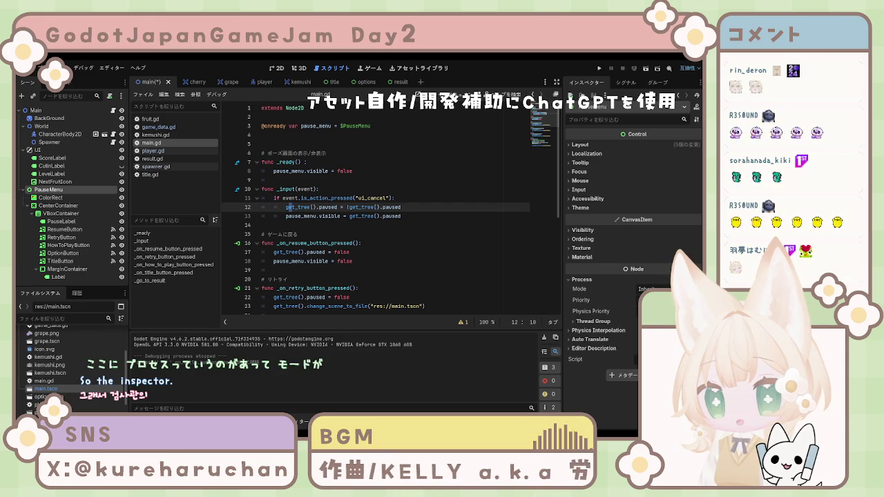
pyautogui.click(677, 324)
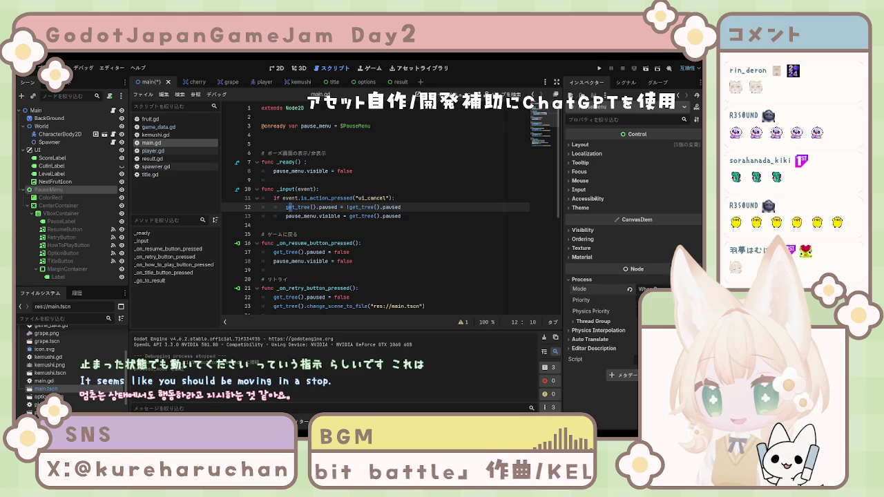
# Run the project, bring up the pause menu with Esc, try one of its buttons, then stop the game
pyautogui.press('F5')
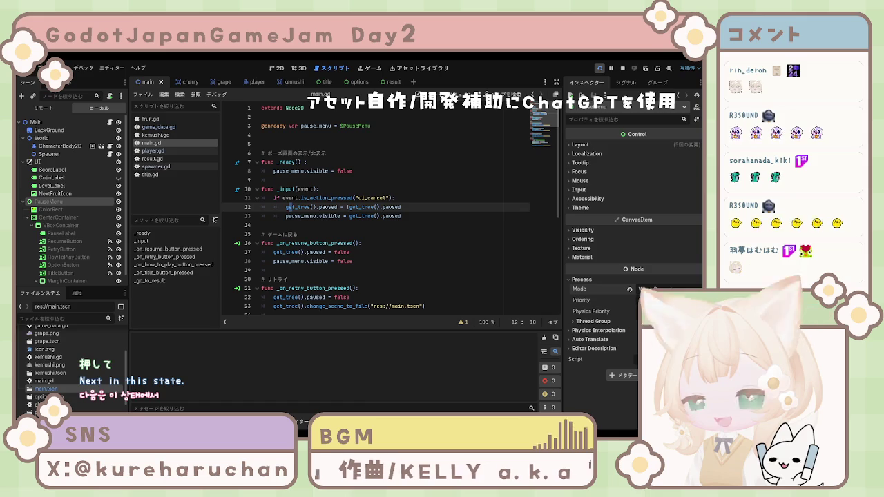
pyautogui.press('F5')
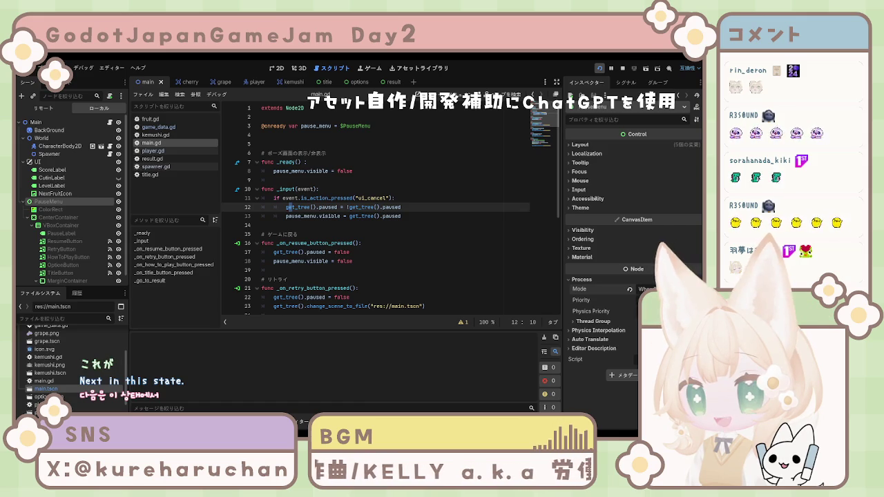
pyautogui.press('Escape')
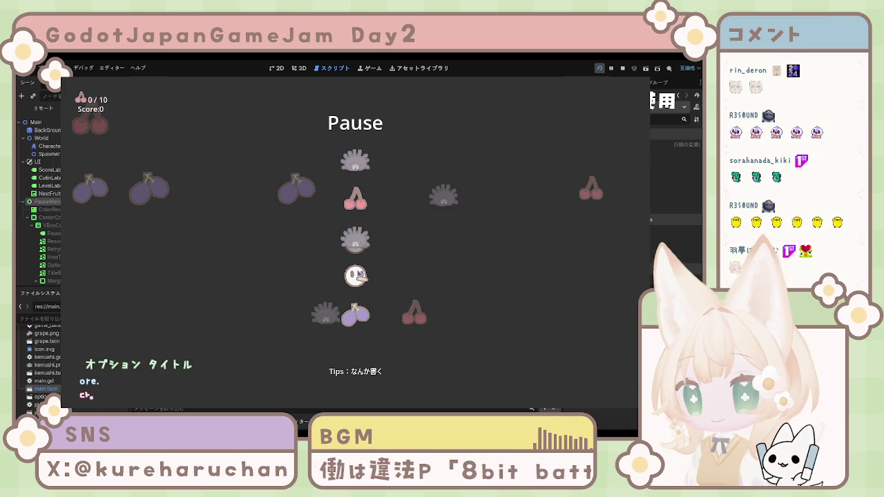
pyautogui.press('F7')
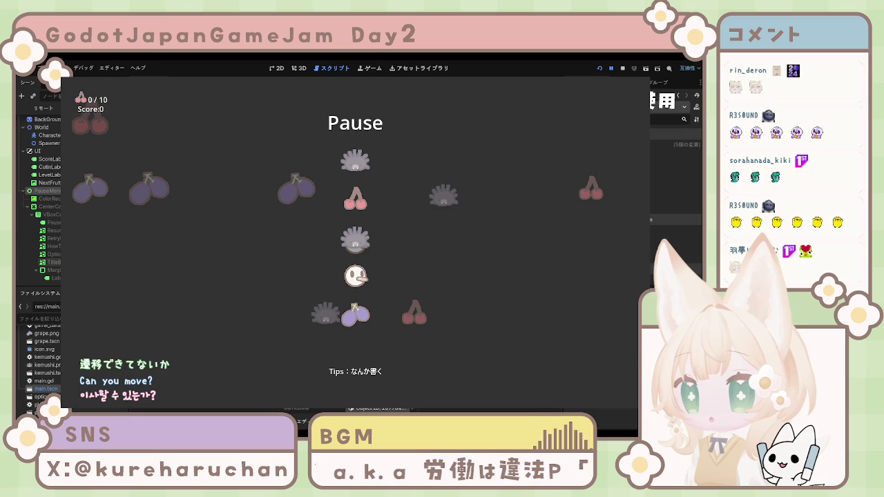
pyautogui.click(54, 263)
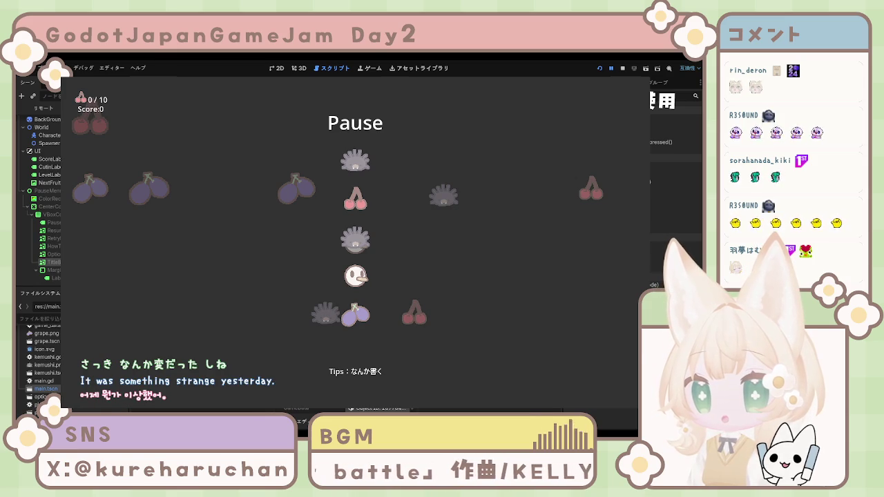
pyautogui.click(624, 72)
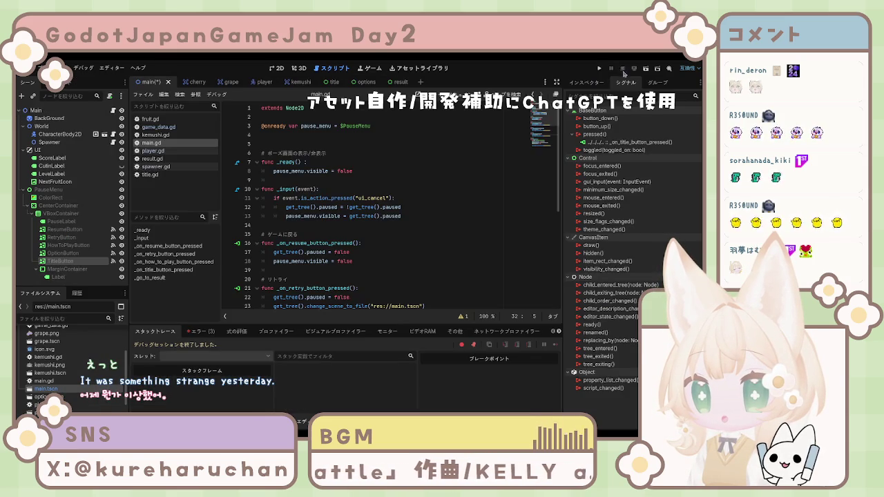
# Save main.gd, run and stop the game from the title scene, and view the Debugger Errors list flagging line 32
pyautogui.hotkey('ctrl', 's')
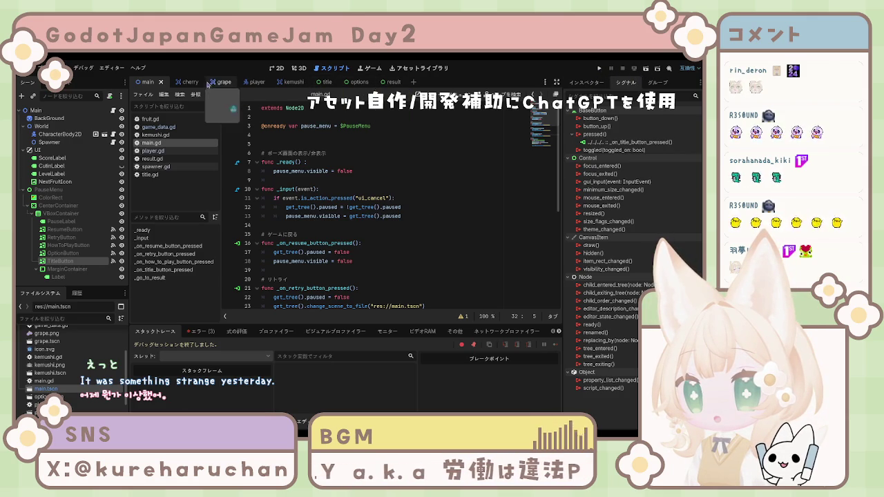
pyautogui.click(326, 81)
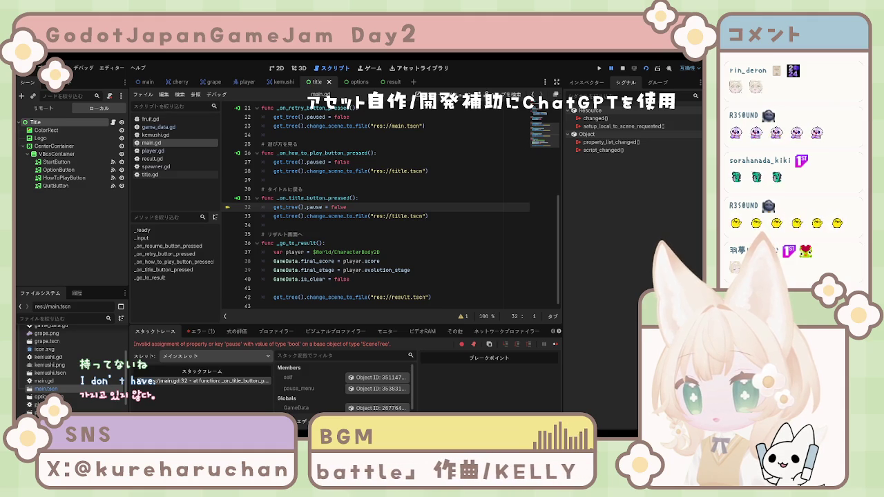
pyautogui.press('F8')
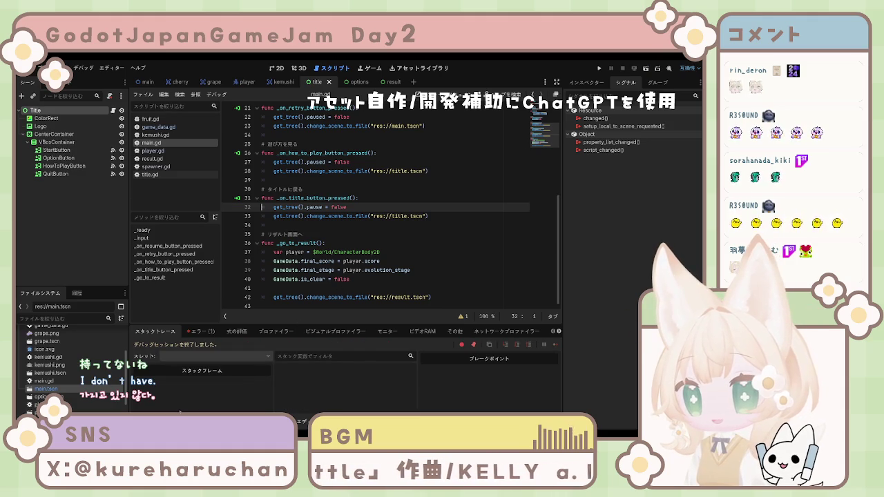
pyautogui.click(190, 422)
pyautogui.click(202, 332)
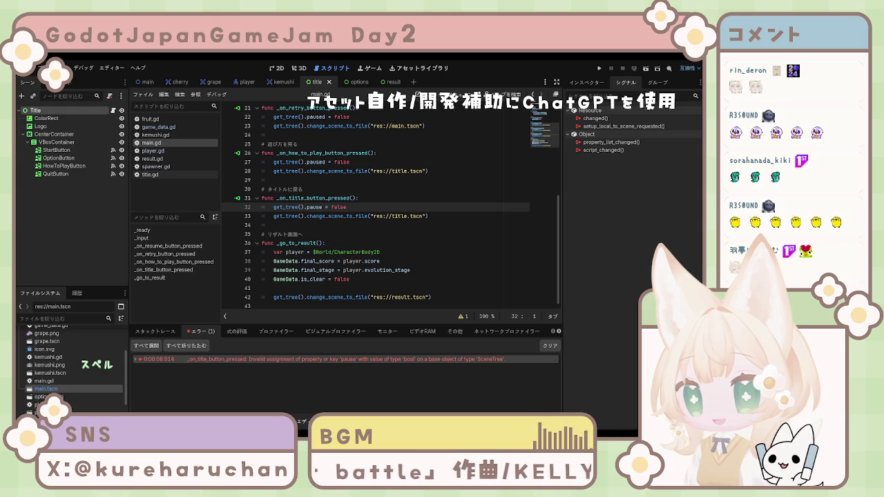
pyautogui.scroll(1, 387, 208)
# Fix line 32 to get_tree().paused = false, then run and close the game to verify
pyautogui.click(310, 234)
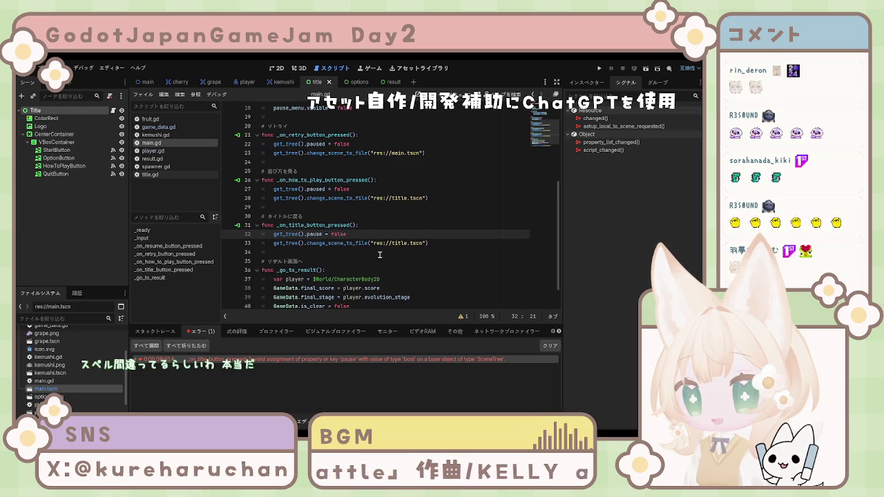
pyautogui.write('d')
pyautogui.click(385, 279)
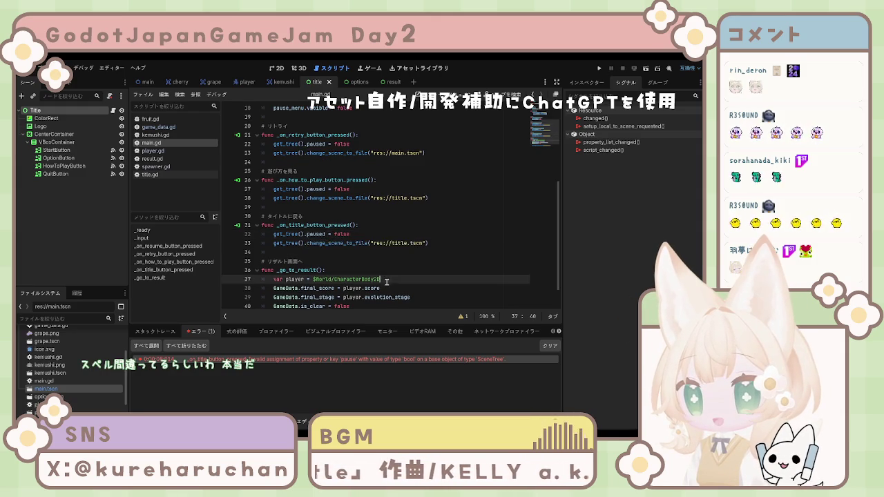
pyautogui.click(599, 69)
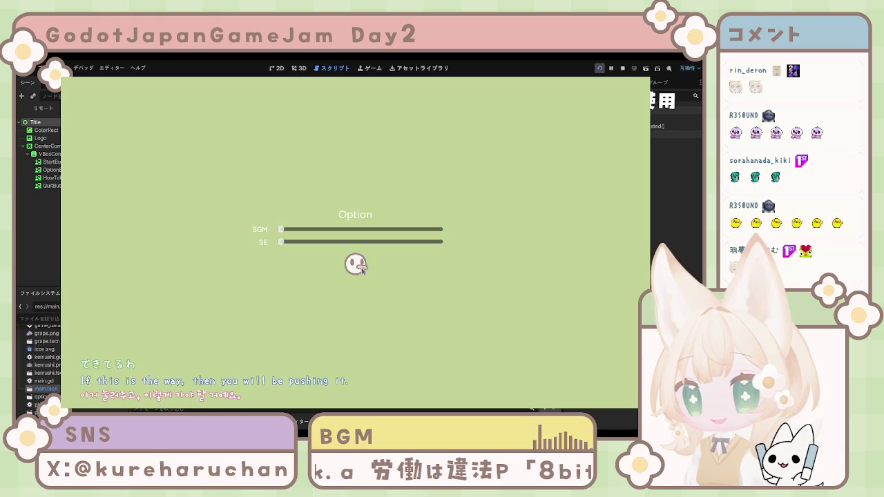
pyautogui.press('F8')
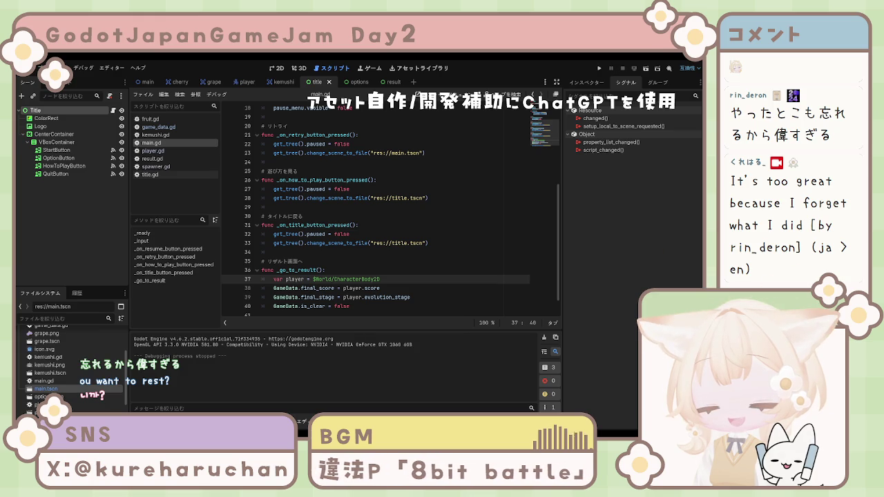
pyautogui.click(322, 288)
pyautogui.scroll(3, 392, 288)
pyautogui.scroll(-4, 392, 289)
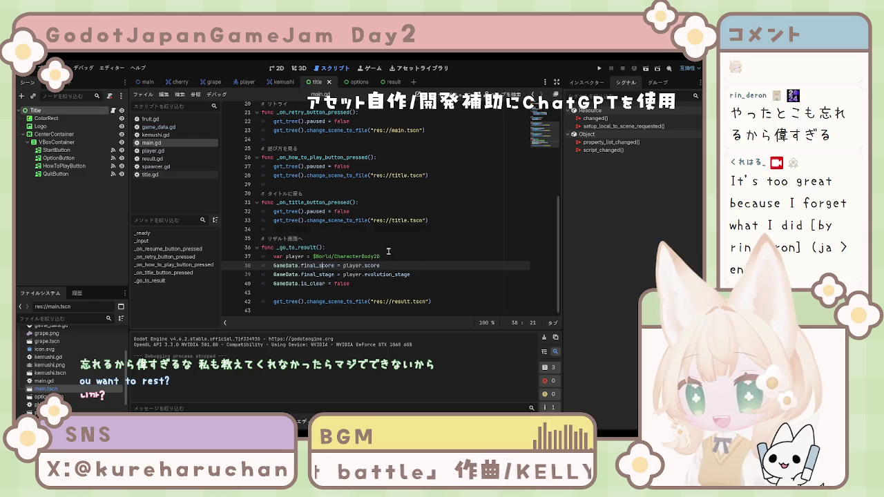
pyautogui.scroll(4, 389, 254)
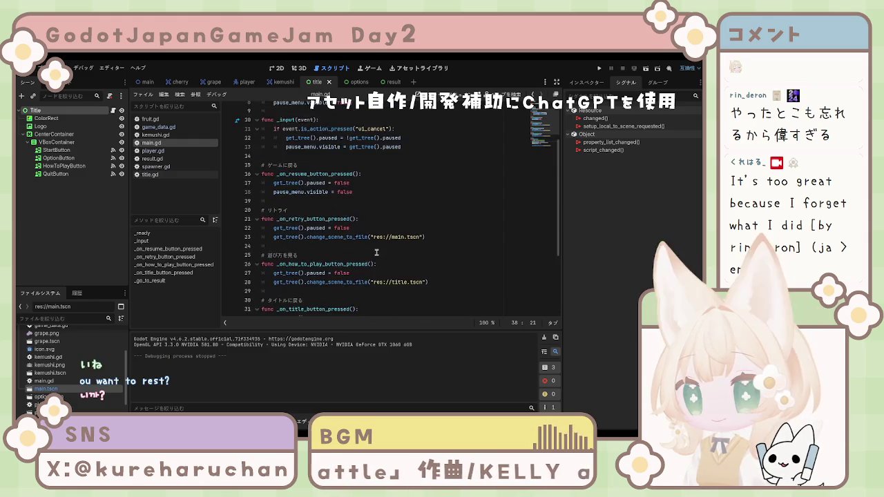
pyautogui.click(297, 211)
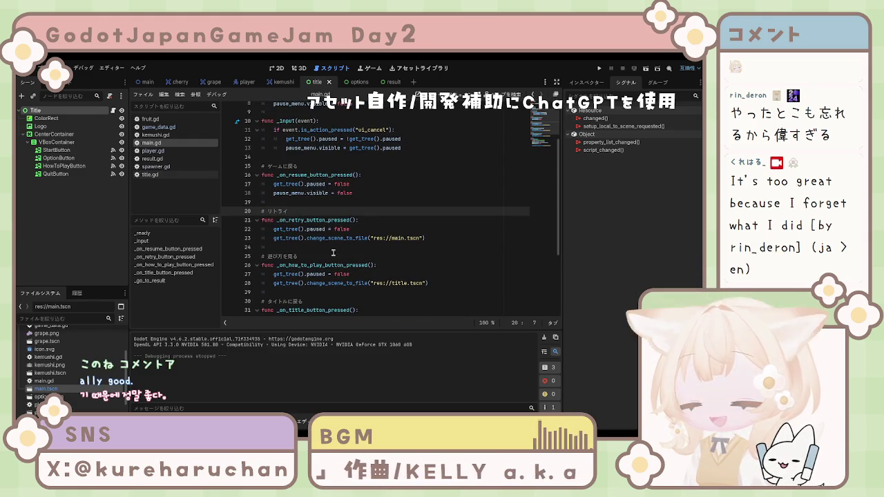
pyautogui.scroll(3, 373, 242)
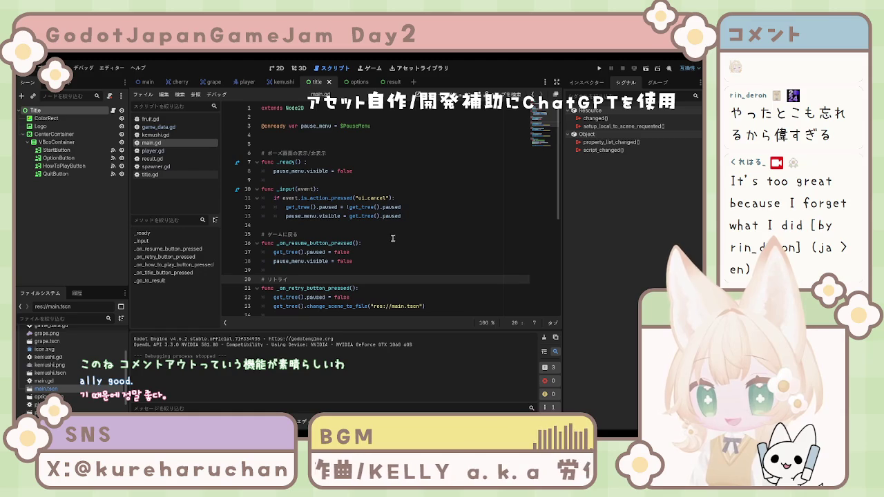